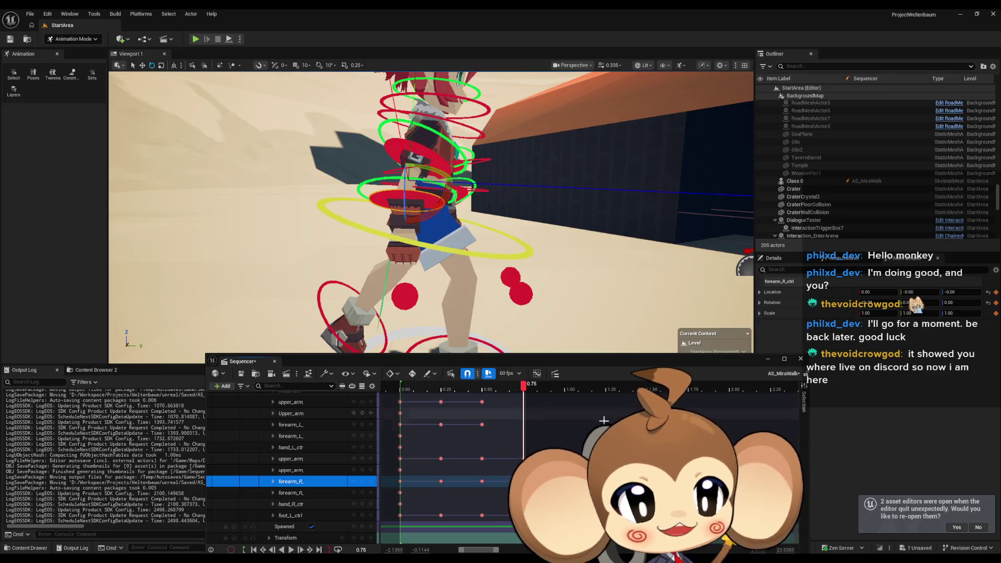
Scrub through the cycle and frame the left arm to review the mid-cycle pose
mouse_move(524, 389)
left_mouse_down()
mouse_move(409, 388)
mouse_move(519, 399)
mouse_move(404, 400)
mouse_move(528, 399)
mouse_move(403, 396)
mouse_move(514, 408)
mouse_move(406, 401)
mouse_move(502, 400)
mouse_move(407, 402)
mouse_move(491, 401)
mouse_move(410, 401)
mouse_move(476, 400)
mouse_move(413, 392)
left_mouse_up()
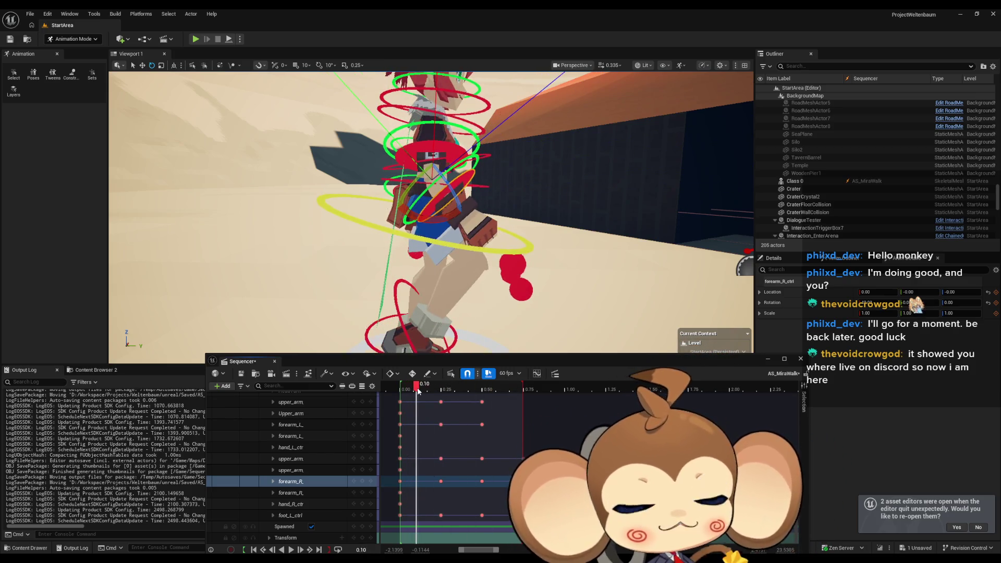
key("f")
mouse_move(430, 208)
left_mouse_down()
mouse_move(396, 206)
mouse_move(422, 211)
left_mouse_up()
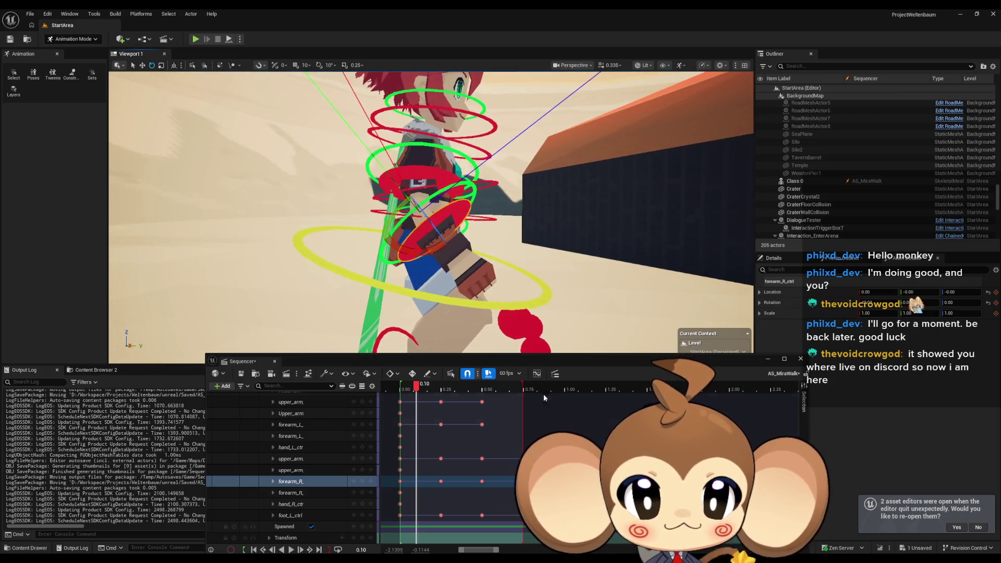
mouse_move(417, 387)
left_mouse_down()
mouse_move(391, 388)
mouse_move(513, 390)
mouse_move(402, 390)
mouse_move(498, 390)
left_mouse_up()
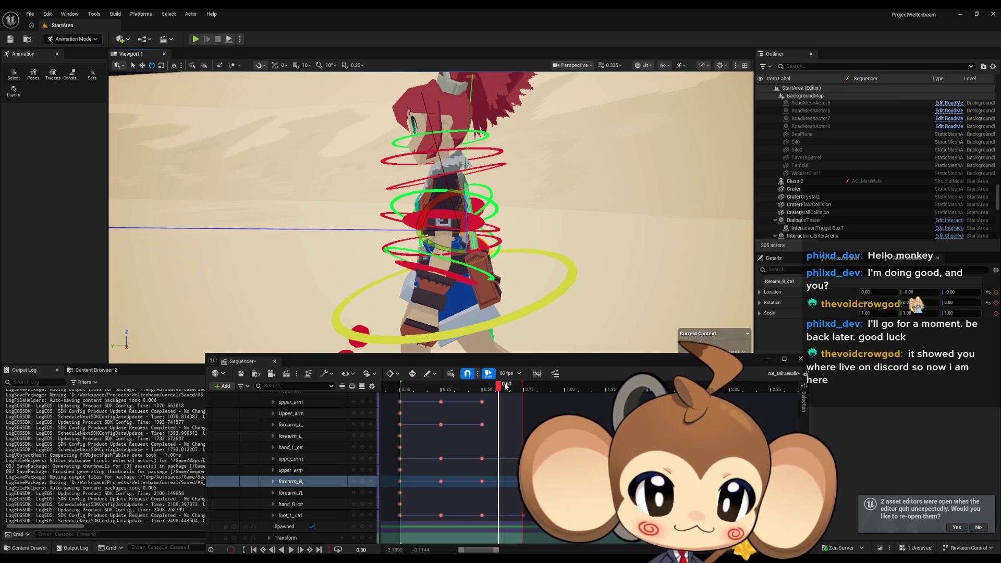
mouse_move(505, 386)
left_mouse_down()
mouse_move(410, 390)
mouse_move(528, 393)
left_mouse_up()
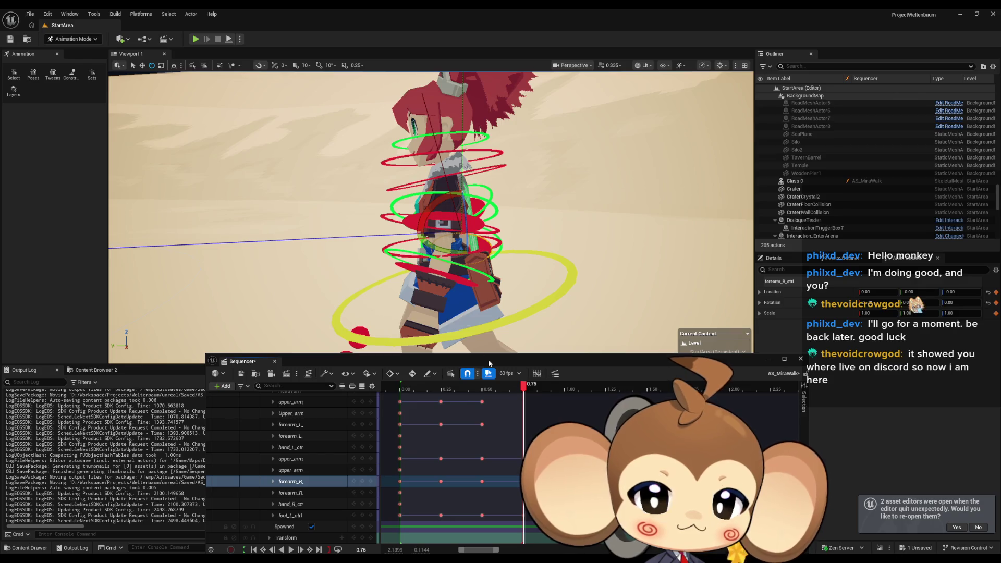
Rotate the left upper arm control about 13.5 degrees and key it
left_click(437, 222)
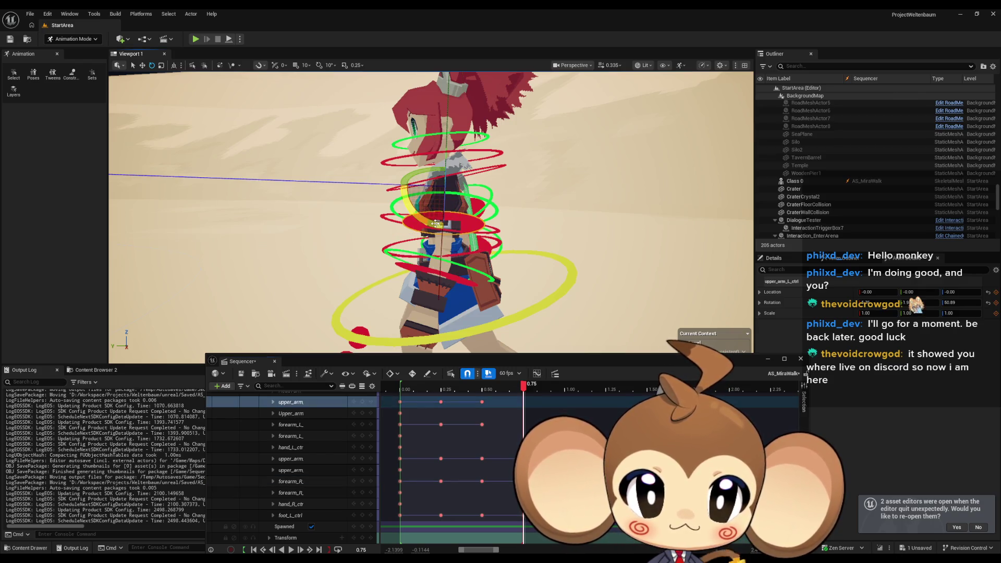
left_click_drag(435, 225, 417, 183)
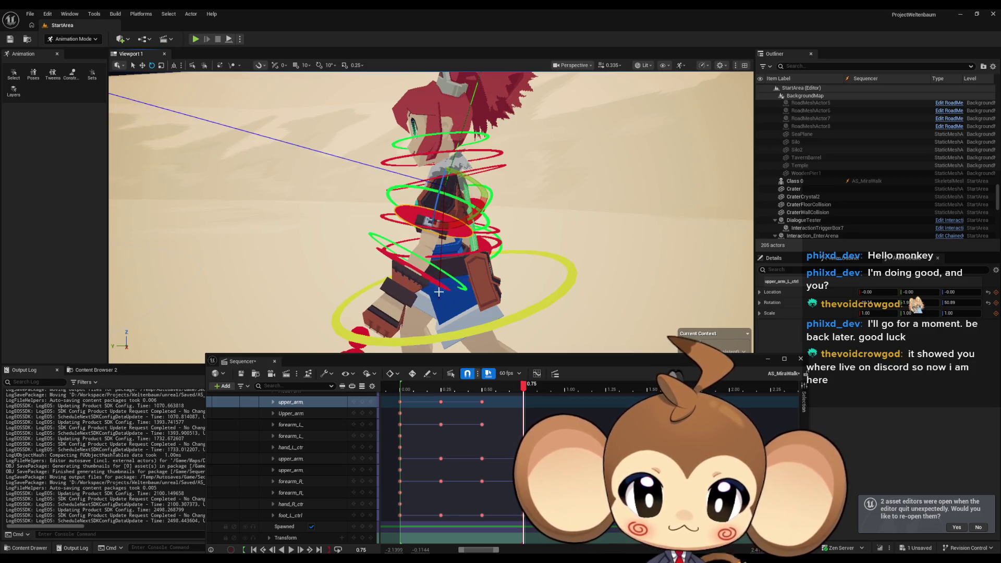
left_click(362, 402)
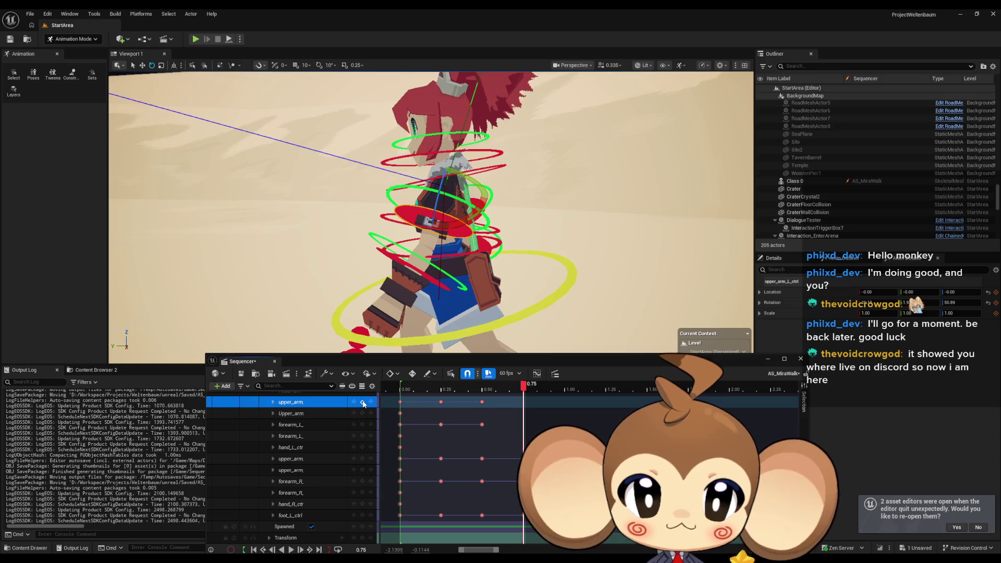
Bend the left forearm control, key its rotation, and preview the arm swing
left_click(421, 272)
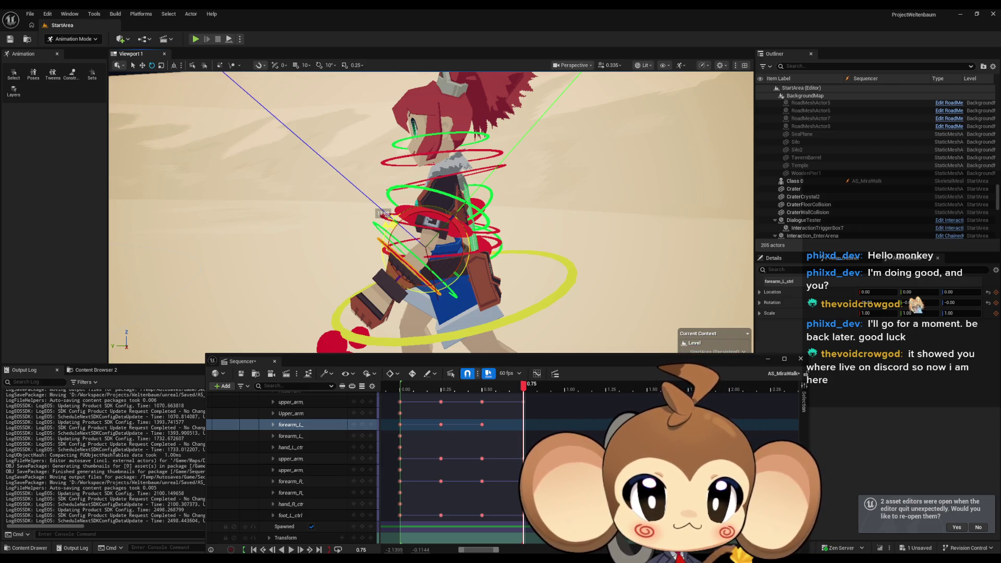
left_click_drag(385, 219, 451, 338)
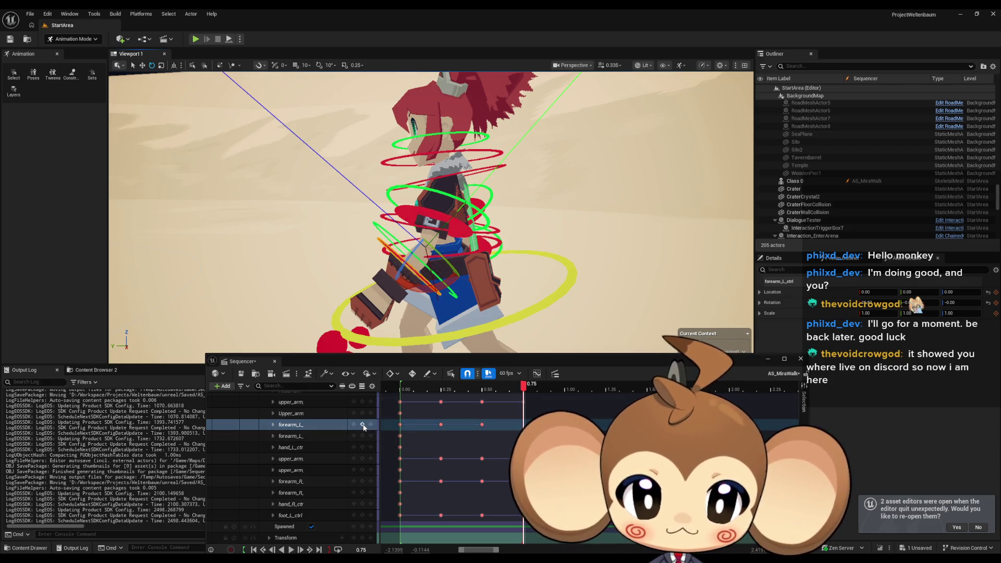
left_click(542, 381)
mouse_move(523, 388)
left_mouse_down()
mouse_move(404, 386)
mouse_move(490, 385)
left_mouse_up()
key("space")
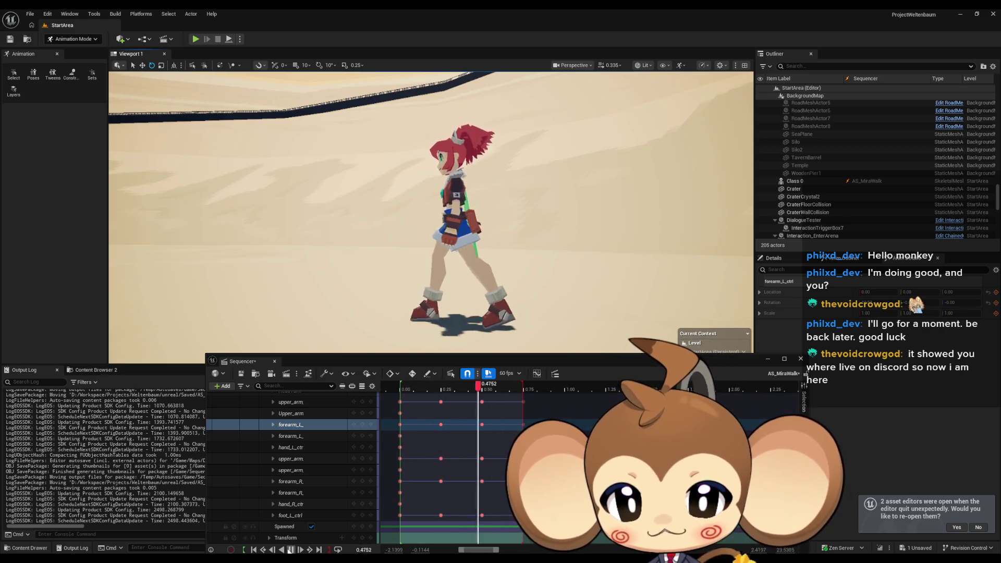
key("space")
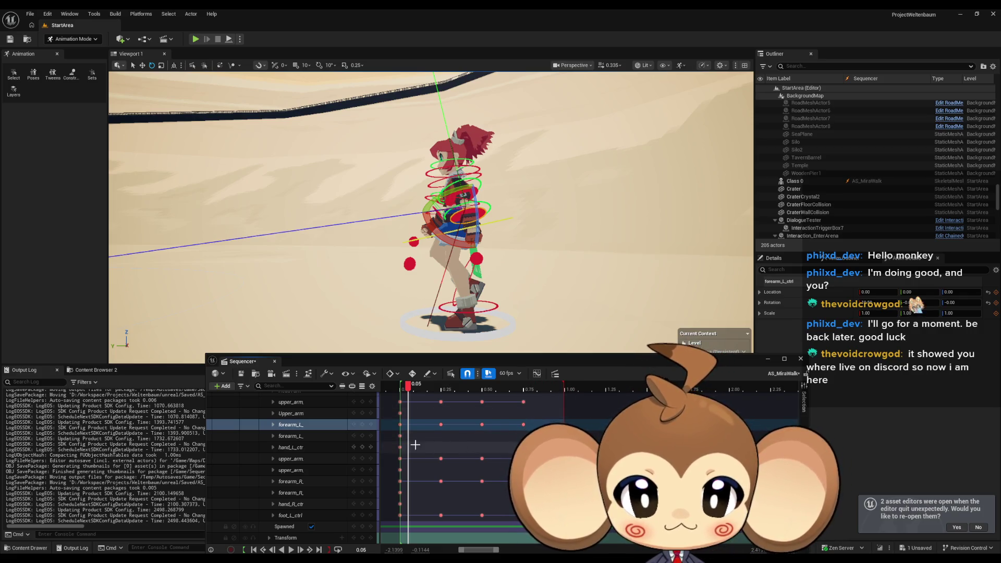
Select the spine control and its three later keys at the top of the track list
scroll(416, 444, "up", 5)
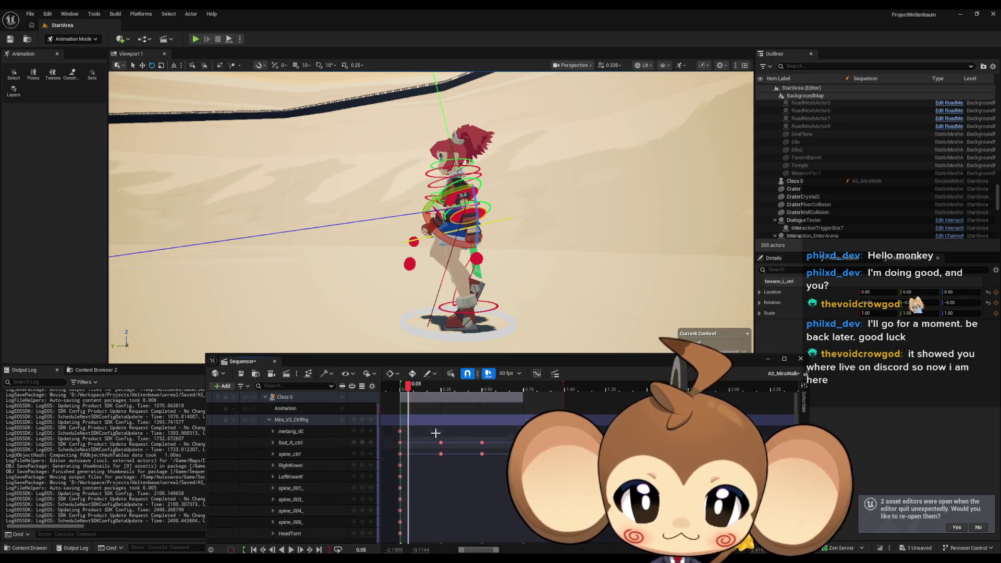
left_click_drag(410, 391, 401, 392)
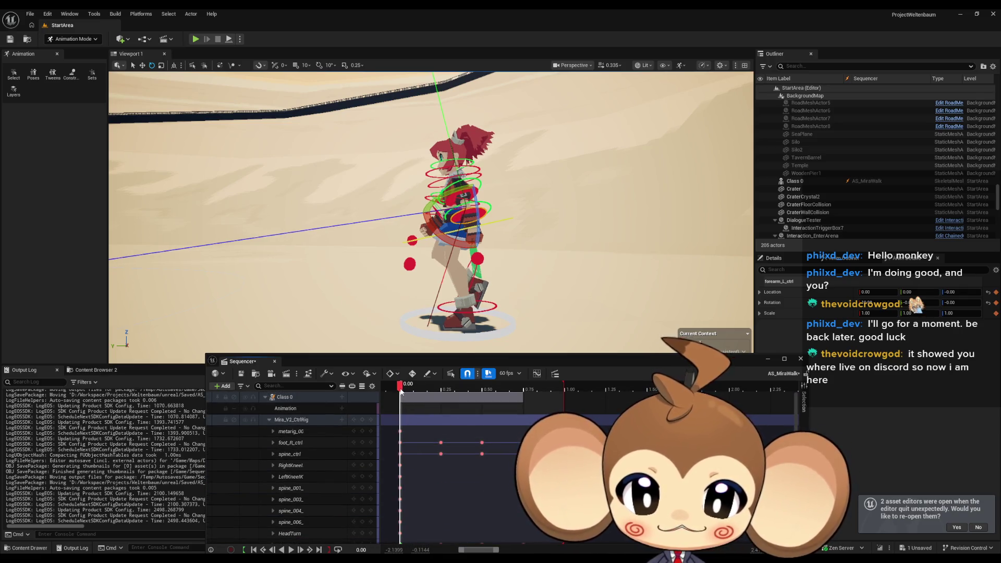
scroll(430, 208, "up", 5)
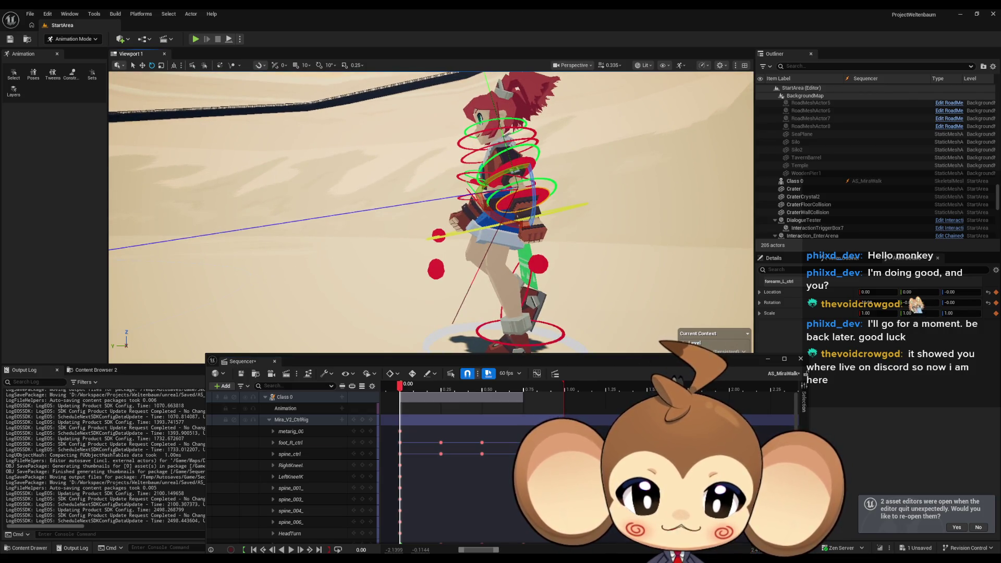
left_click(480, 228)
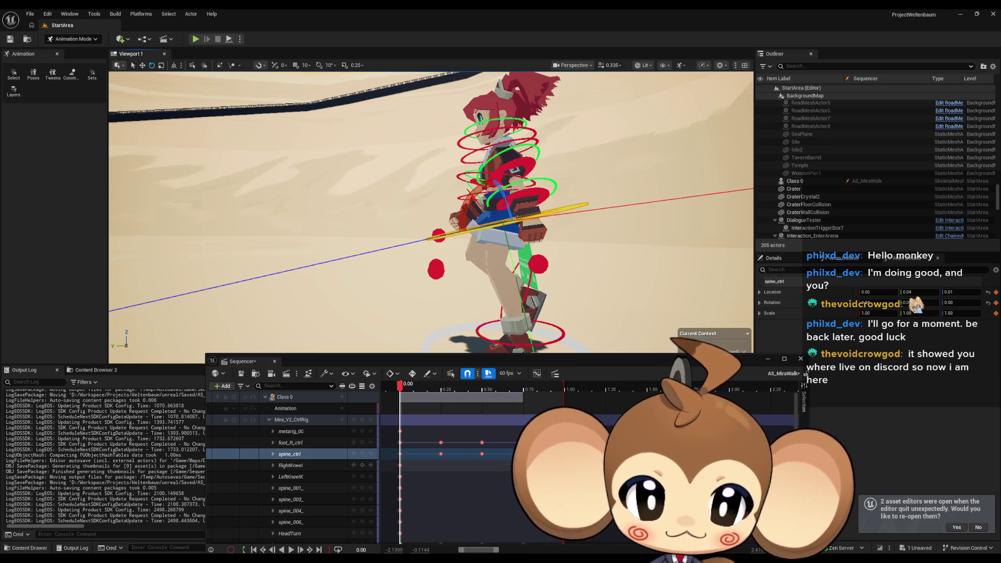
left_click(481, 454)
left_click_drag(477, 458, 395, 459)
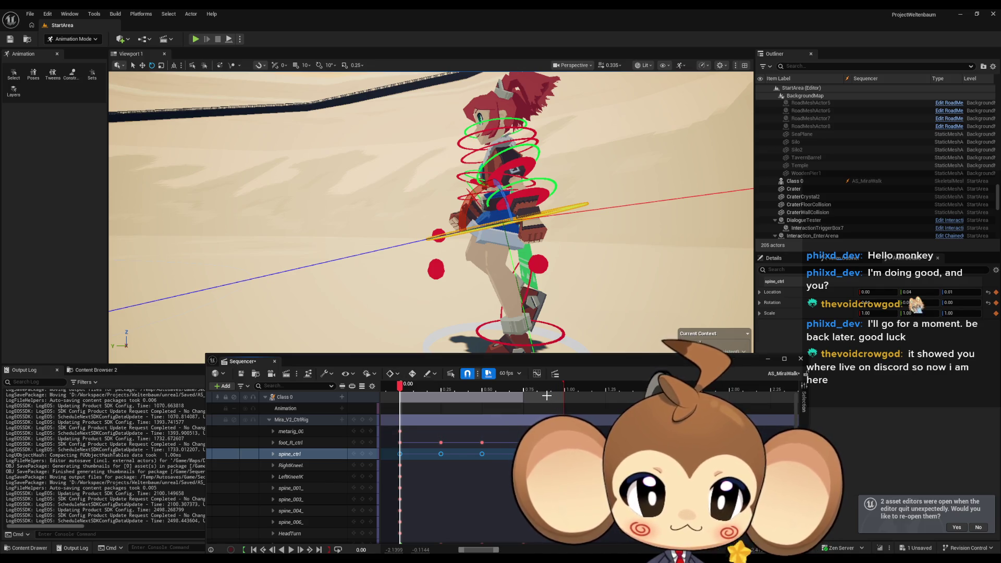
Set the time to 1.00, then play and stop the walk loop to check timing
left_click(562, 387)
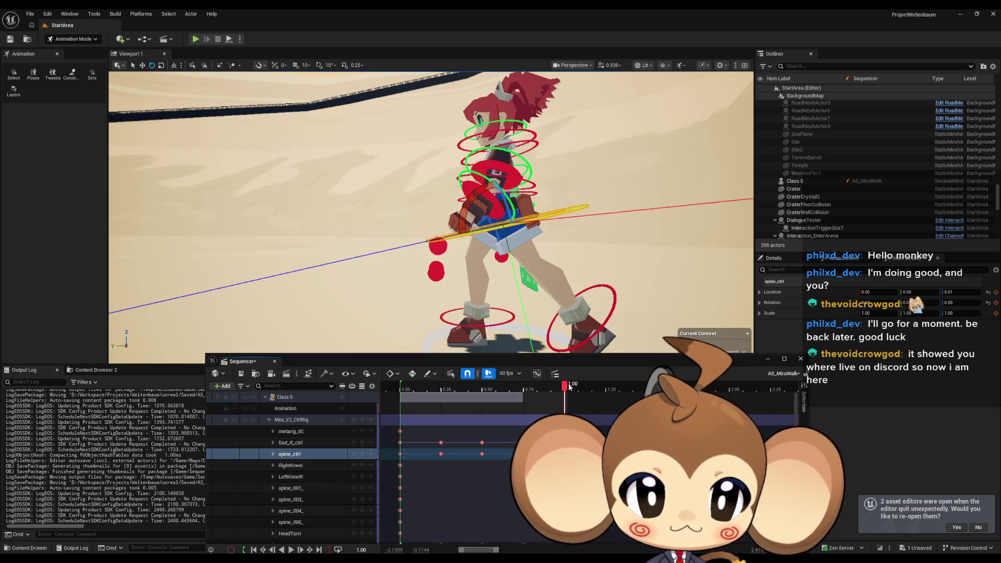
left_click(566, 390)
left_click_drag(567, 393, 400, 386)
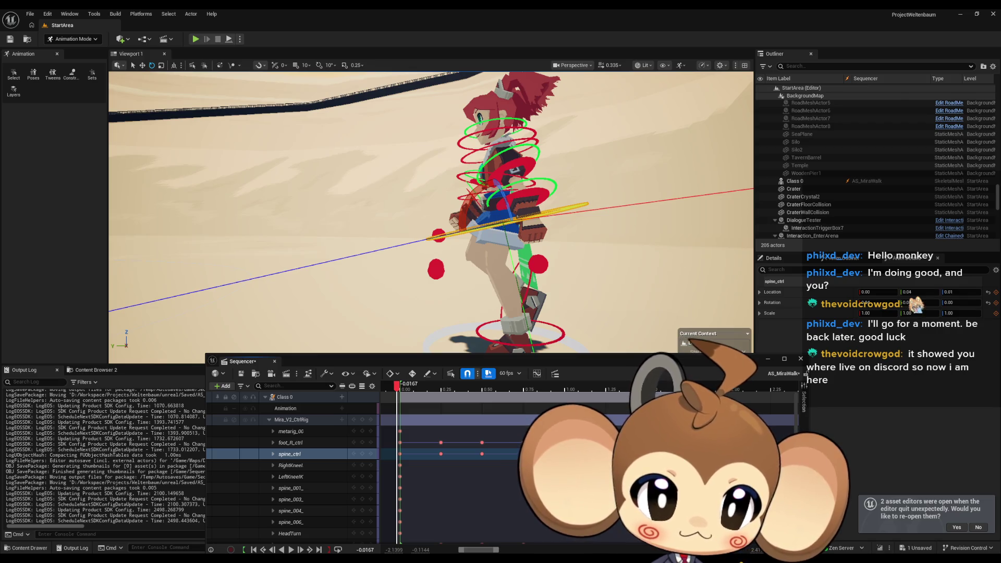
left_click(292, 550)
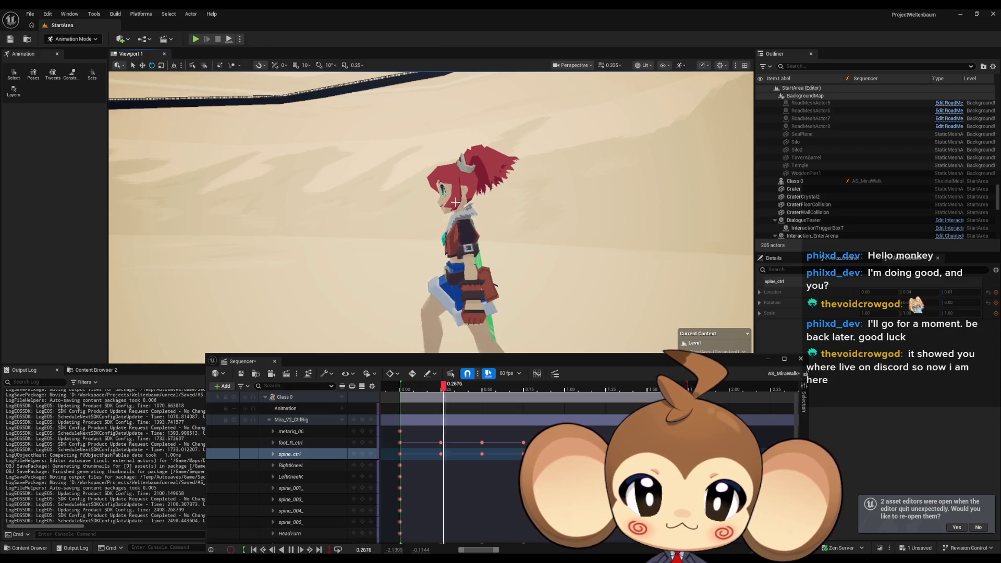
left_click(633, 389)
mouse_move(551, 386)
left_mouse_down()
mouse_move(396, 386)
mouse_move(492, 382)
left_mouse_up()
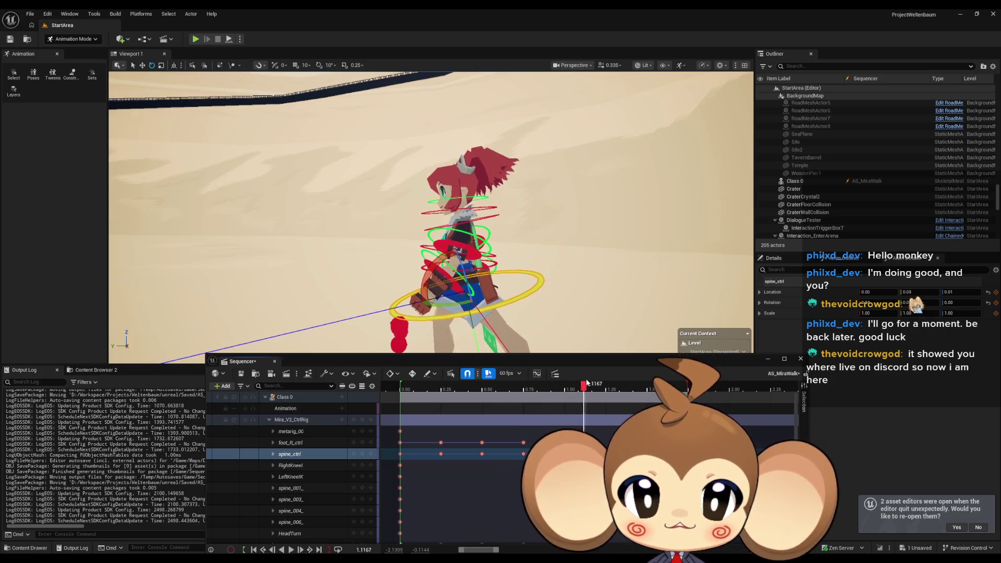
Select the spine's 0.00 key and review it from the front across the 1.00 loop
left_click(401, 454)
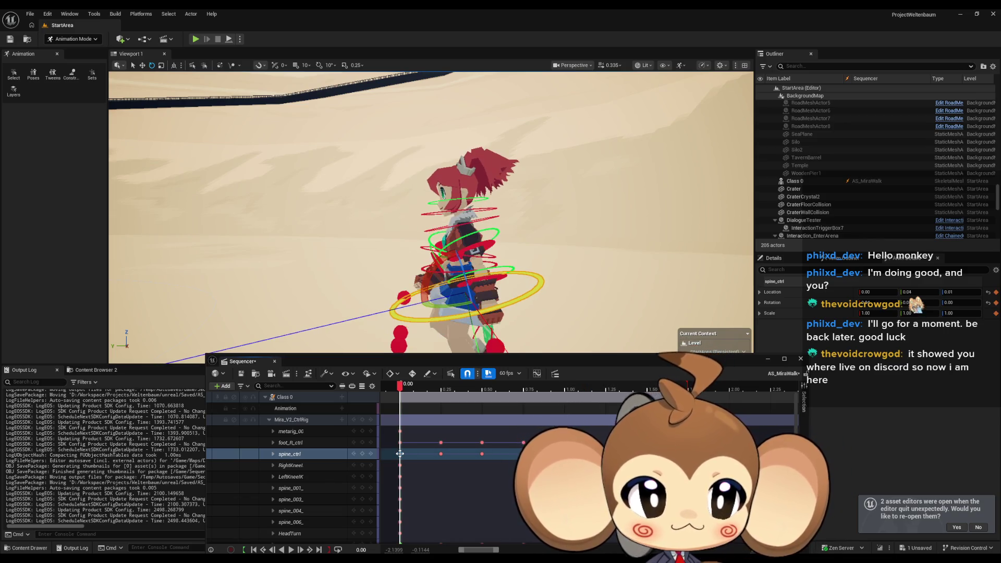
left_click(565, 386)
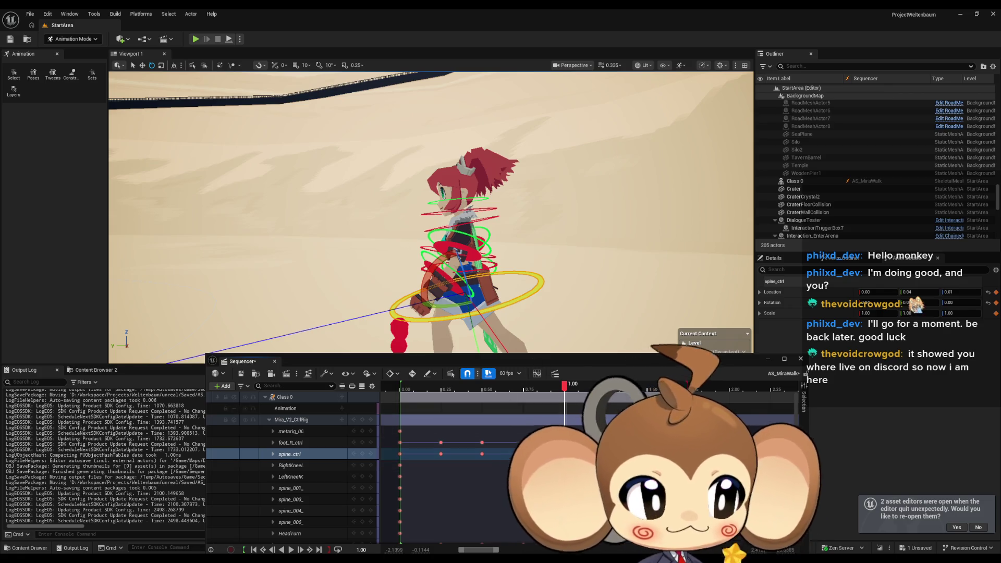
left_click_drag(570, 258, 570, 257)
mouse_move(564, 387)
left_mouse_down()
mouse_move(409, 387)
mouse_move(408, 399)
mouse_move(610, 389)
mouse_move(397, 390)
mouse_move(601, 400)
mouse_move(404, 394)
mouse_move(525, 395)
left_mouse_up()
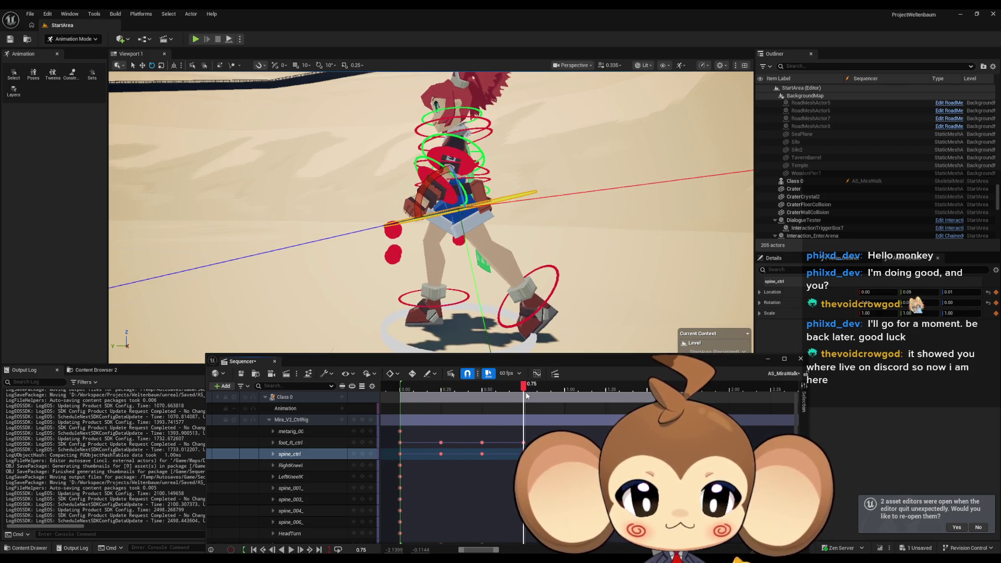
Select the right foot's 0.00 key and track, review its step, then pick the left foot control
left_click(401, 443)
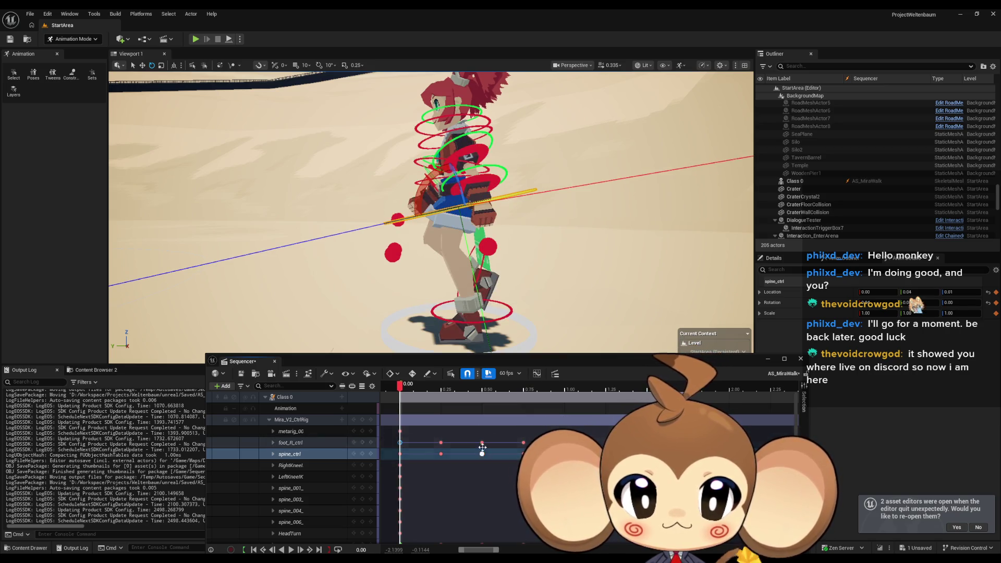
mouse_move(401, 390)
left_mouse_down()
mouse_move(427, 392)
mouse_move(401, 390)
left_mouse_up()
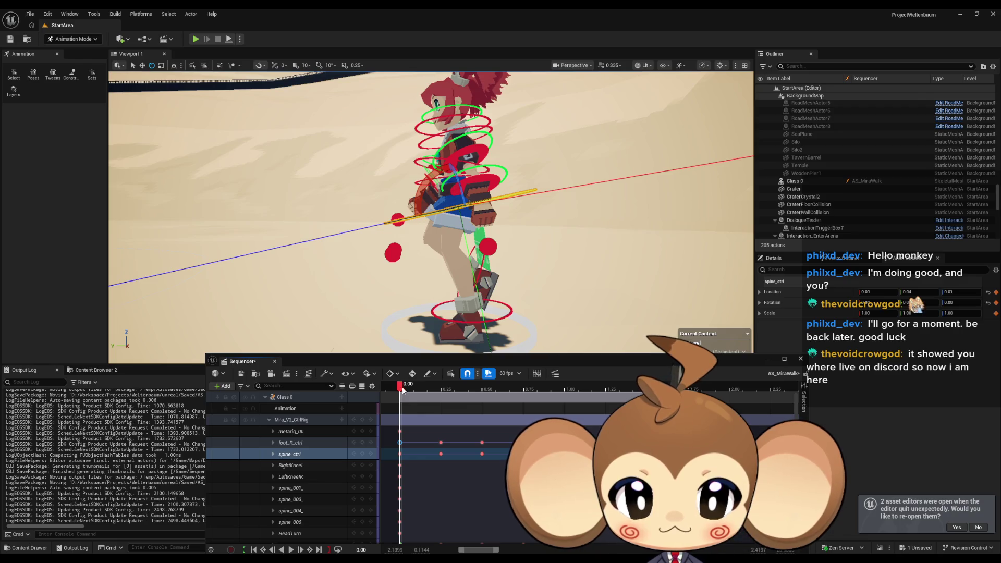
left_click(306, 443)
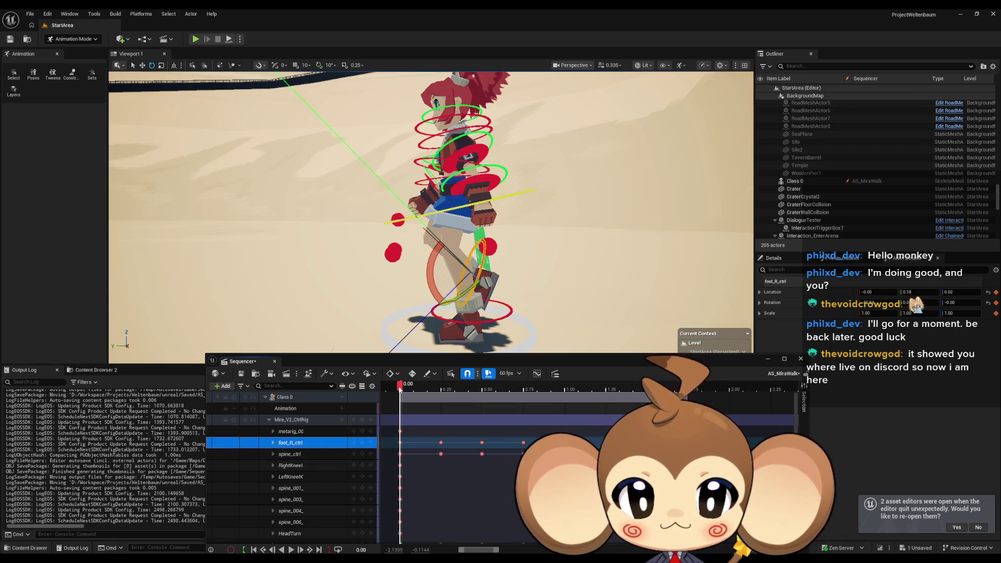
mouse_move(400, 388)
left_mouse_down()
mouse_move(528, 393)
mouse_move(402, 395)
left_mouse_up()
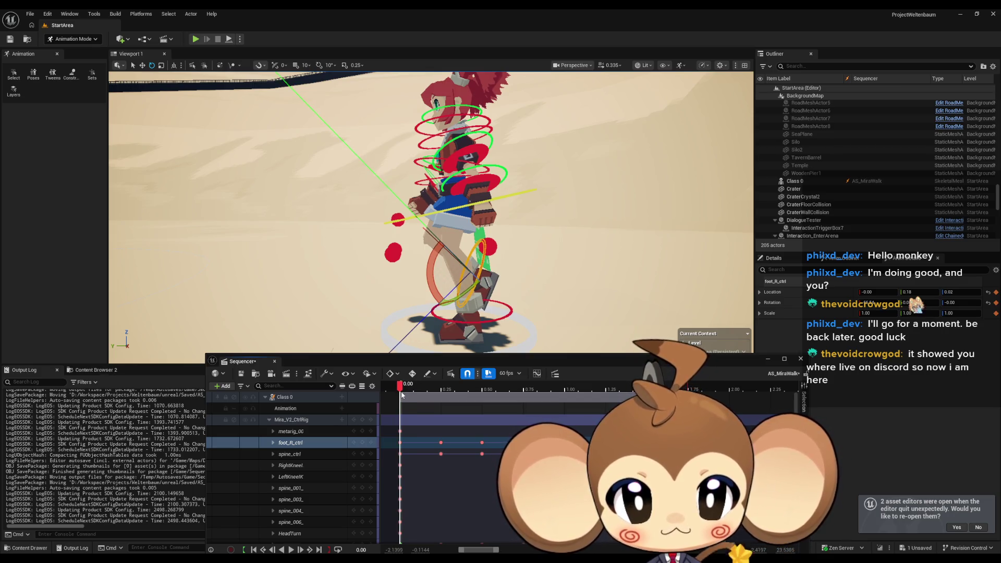
left_click(495, 320)
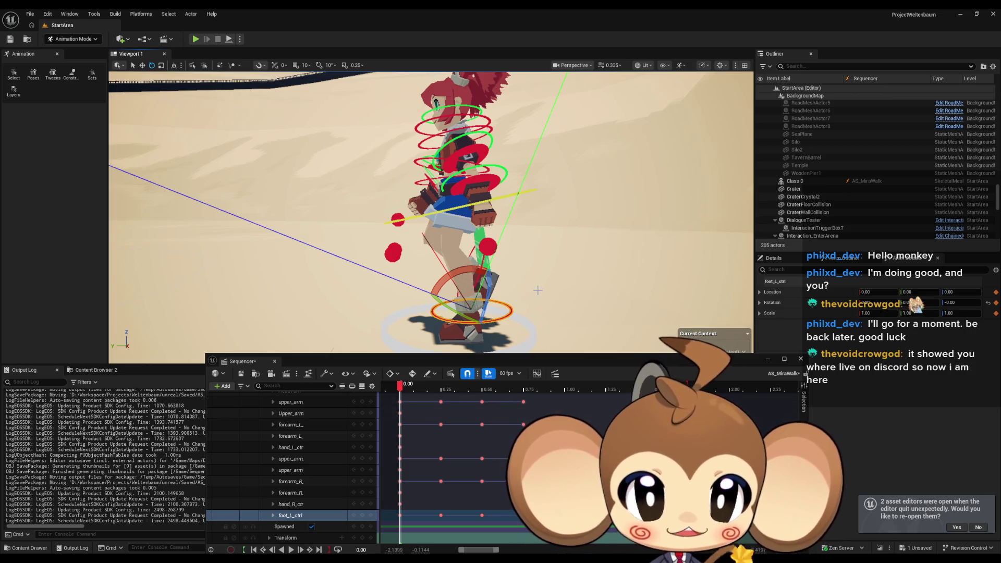
Rotate the left foot control at the 1.00 loop end and key that pose
mouse_move(574, 235)
left_mouse_down()
mouse_move(602, 266)
mouse_move(561, 249)
left_mouse_up()
left_click(594, 268)
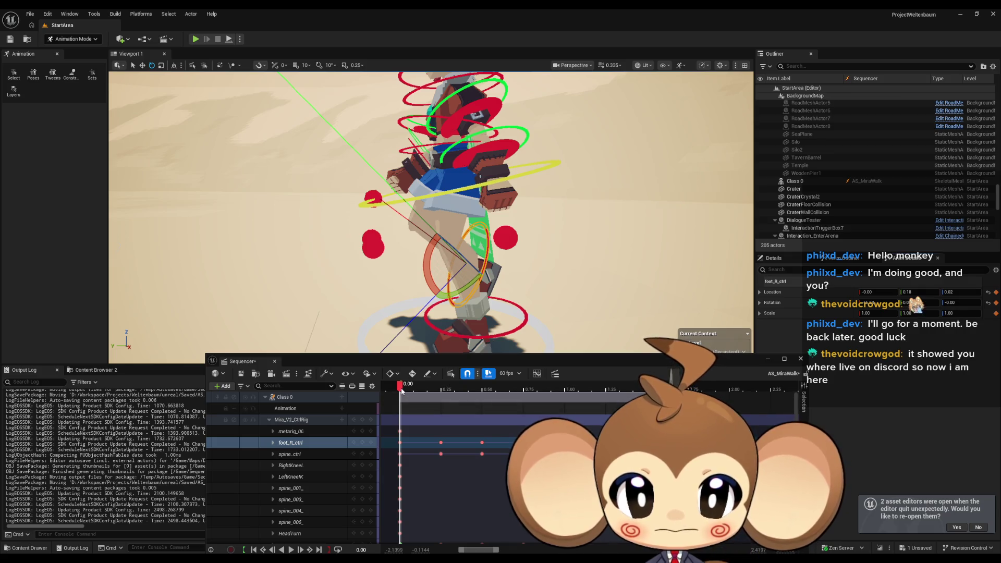
left_click_drag(401, 391, 566, 395)
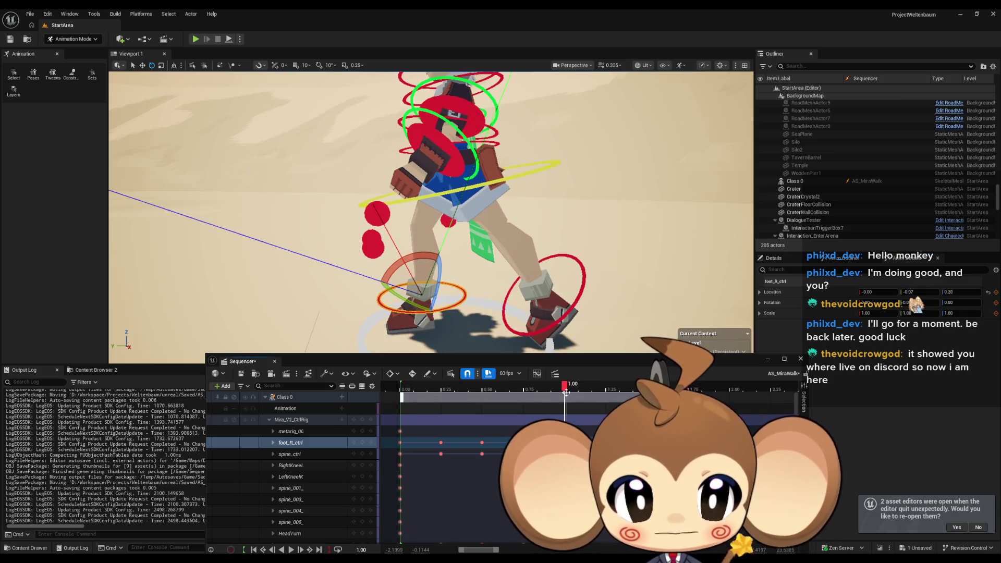
left_click(578, 296)
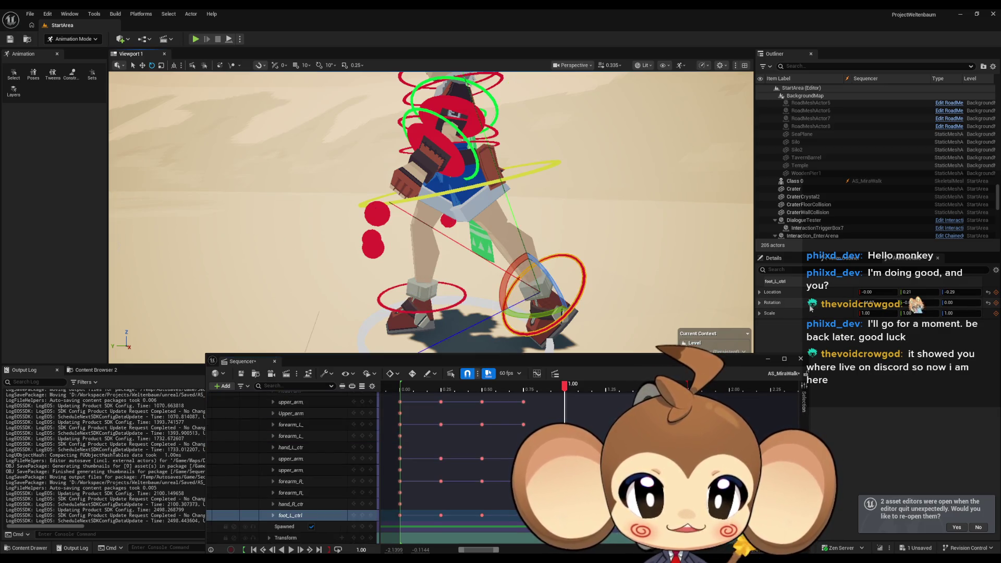
scroll(292, 464, "up", 5)
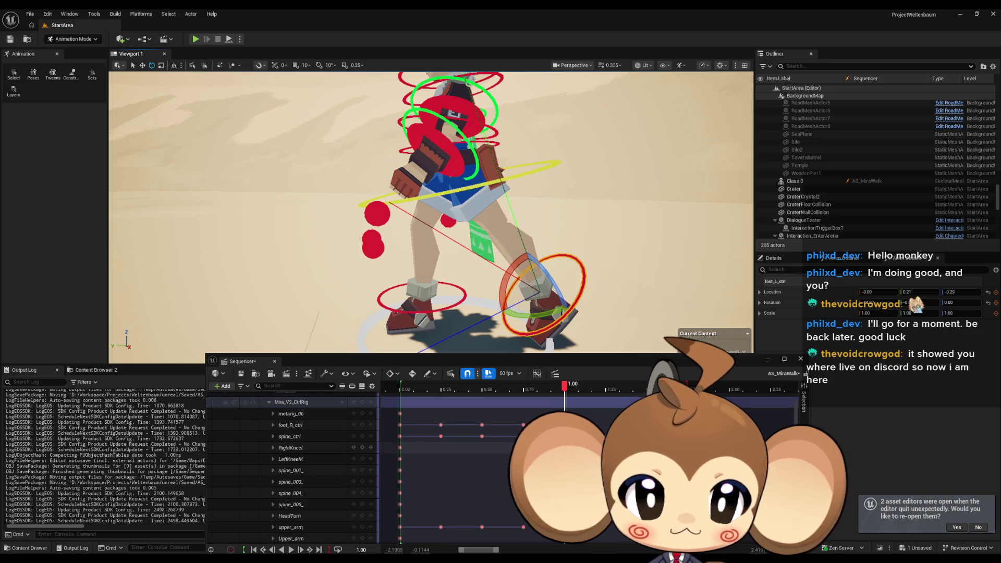
left_click_drag(583, 282, 573, 313)
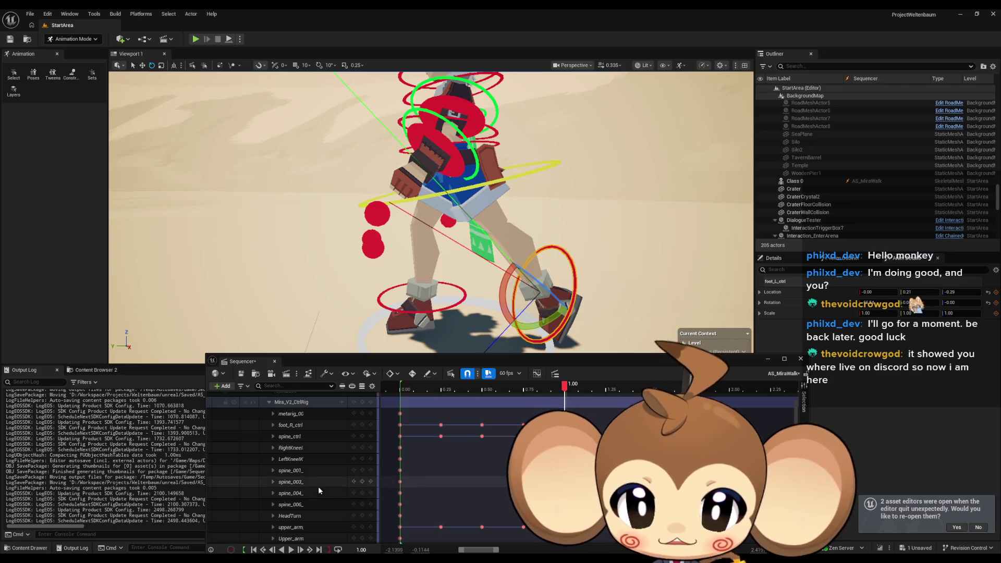
scroll(324, 490, "down", 5)
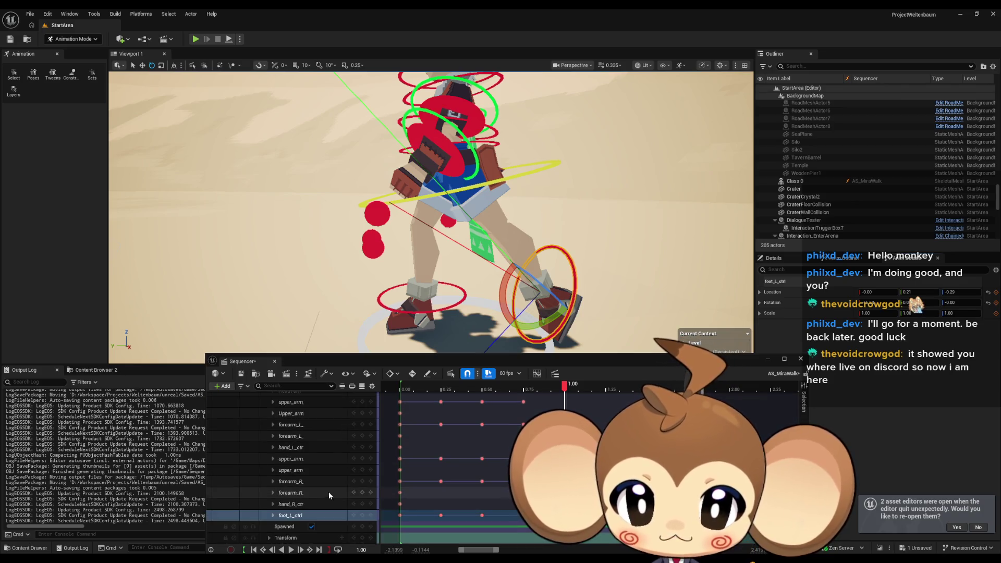
left_click(362, 516)
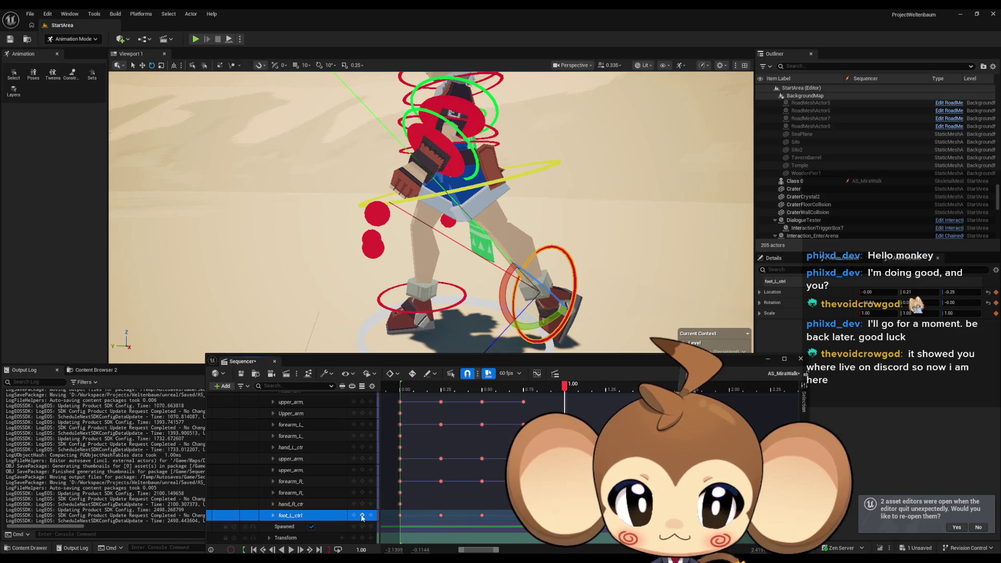
Pull the left foot back toward the body near 1.0167 and review it from the front
left_click_drag(564, 386, 402, 396)
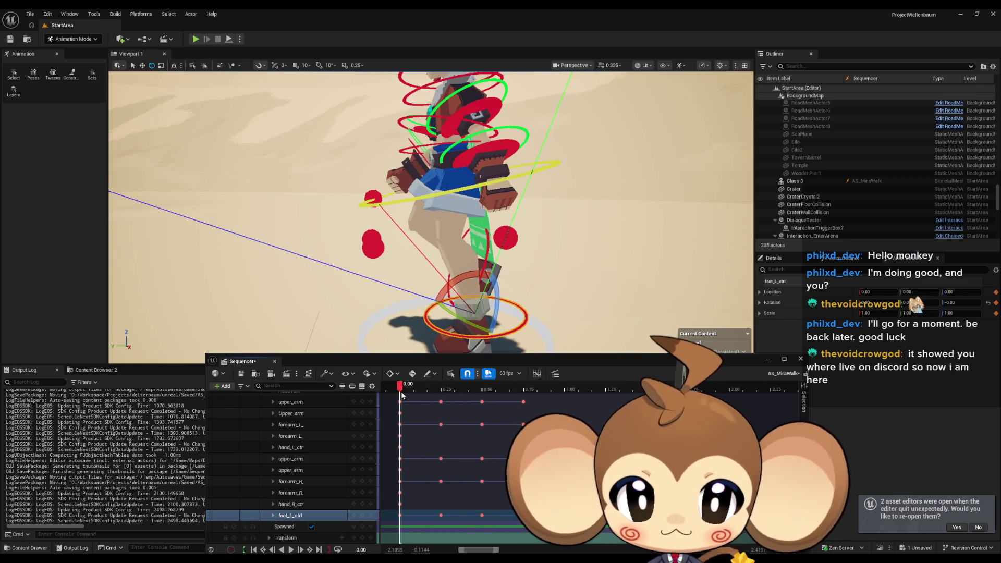
mouse_move(469, 292)
left_mouse_down()
mouse_move(452, 271)
mouse_move(466, 255)
left_mouse_up()
left_click(452, 271)
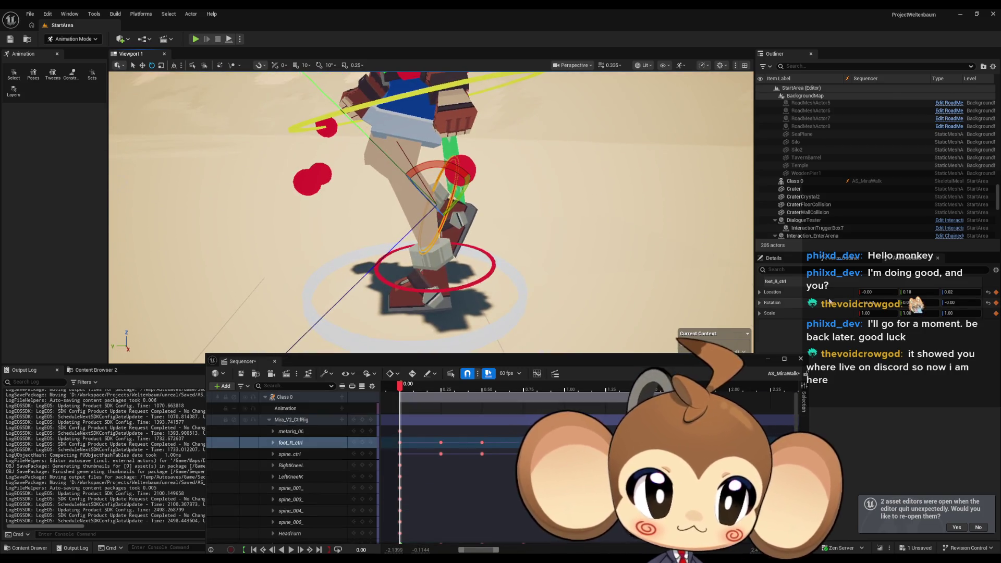
left_click(488, 275)
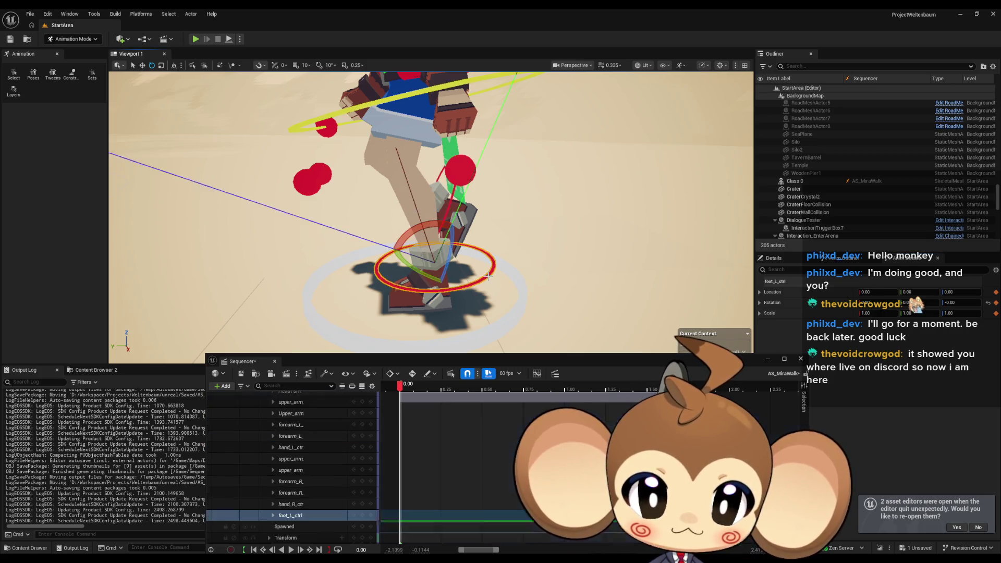
mouse_move(400, 394)
left_mouse_down()
mouse_move(568, 400)
mouse_move(567, 389)
left_mouse_up()
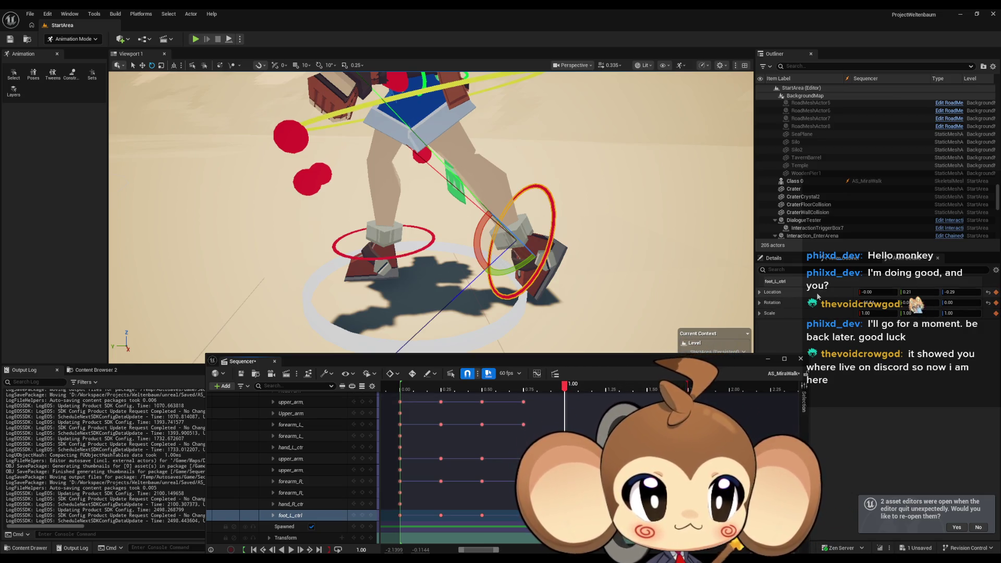
key("ctrl+z")
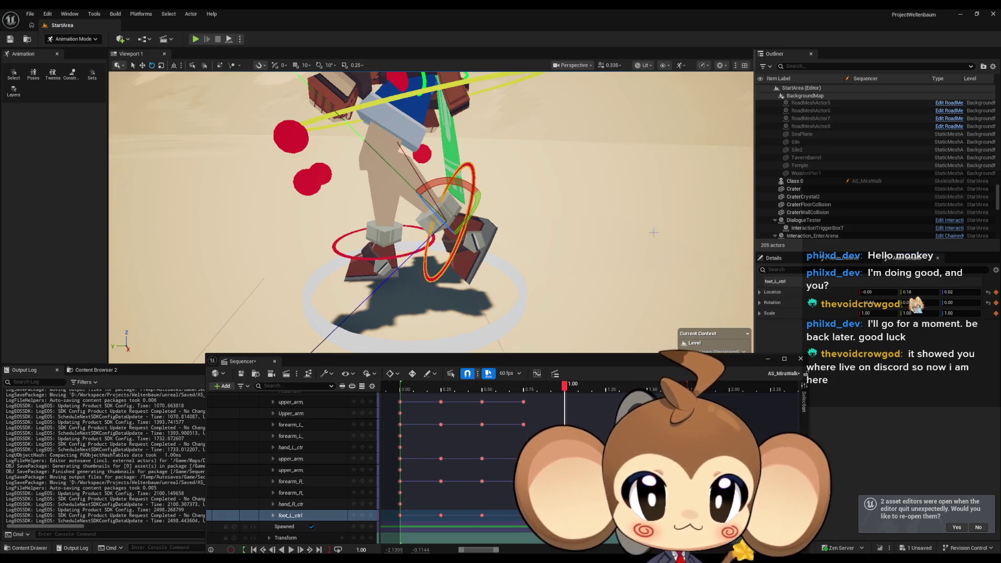
left_click_drag(428, 219, 230, 200)
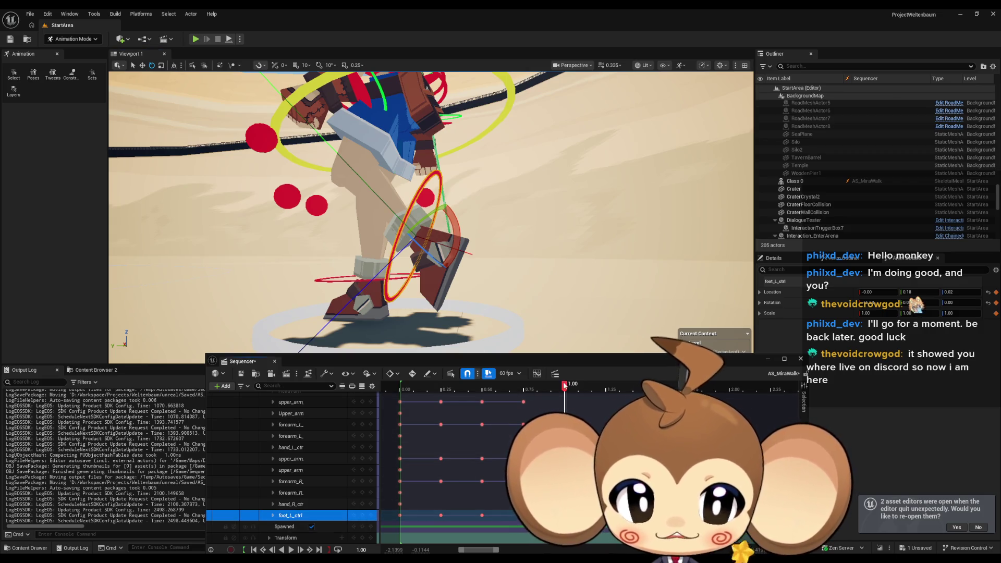
mouse_move(565, 386)
left_mouse_down()
mouse_move(408, 385)
mouse_move(587, 383)
mouse_move(425, 383)
mouse_move(577, 374)
mouse_move(412, 373)
mouse_move(516, 384)
mouse_move(404, 383)
mouse_move(560, 381)
mouse_move(407, 383)
mouse_move(441, 365)
left_mouse_up()
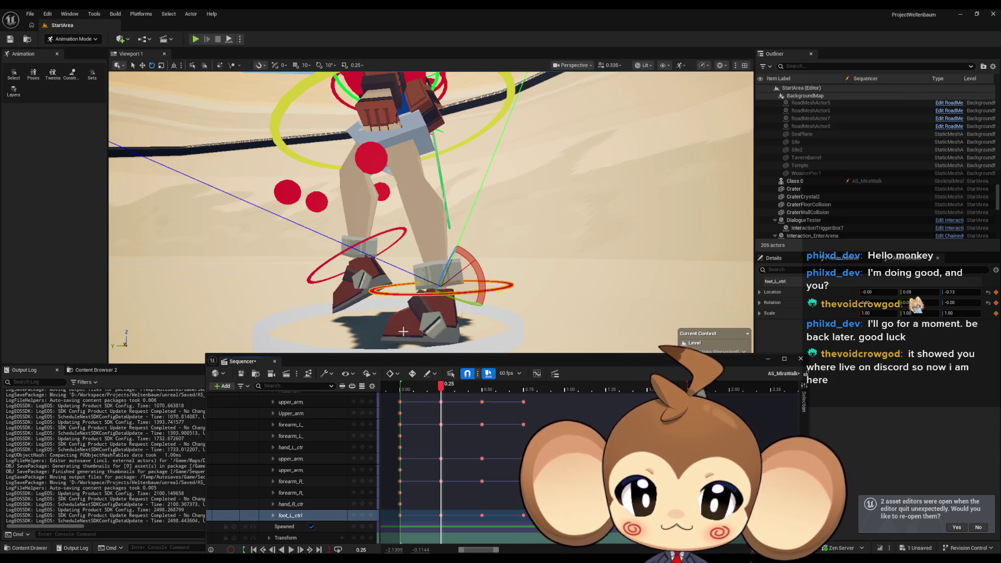
Select the other foot control and scrub its poses from 0.25 through 0.50 and 0.6667 to 1.00
left_click(387, 230)
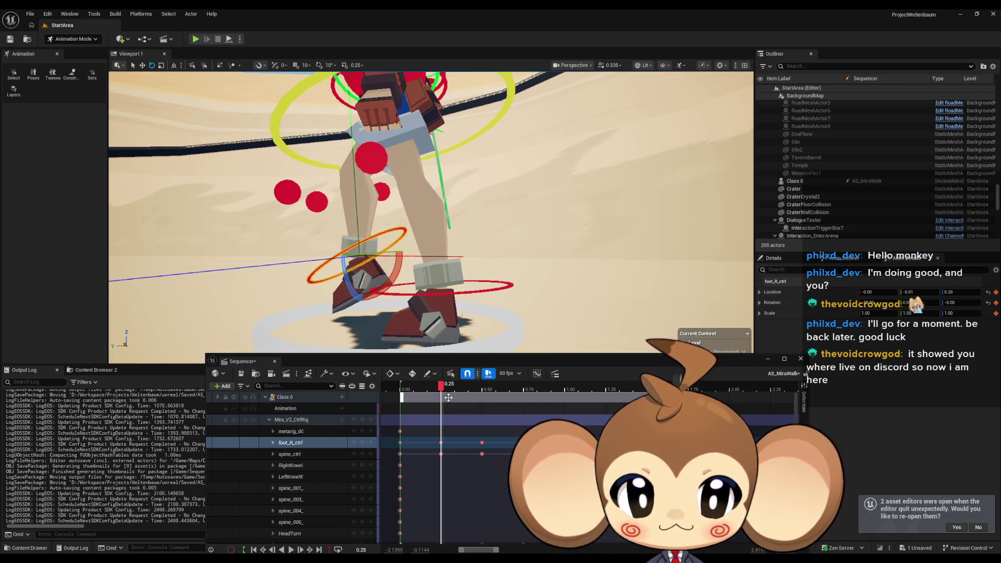
left_click_drag(442, 391, 484, 388)
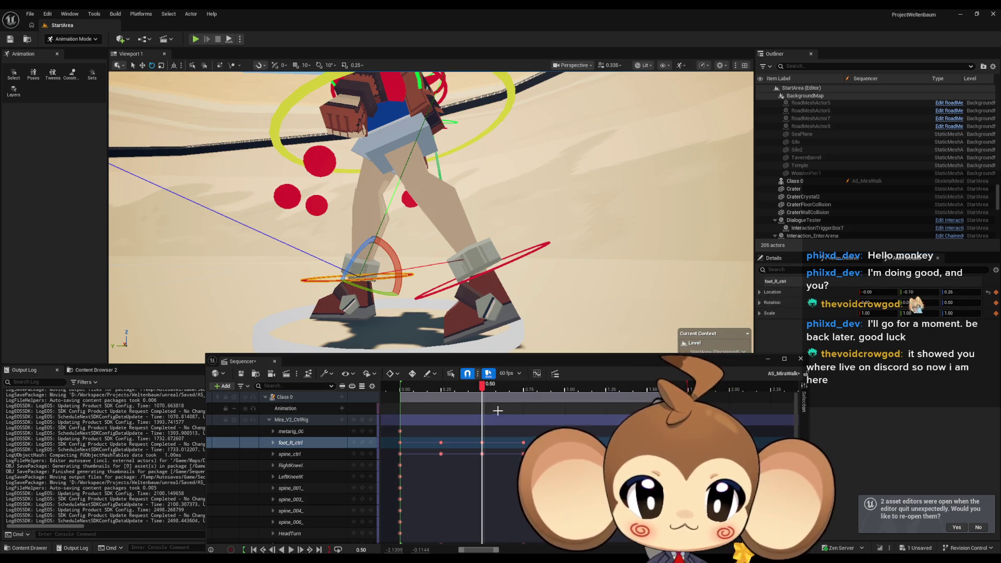
left_click_drag(483, 388, 525, 392)
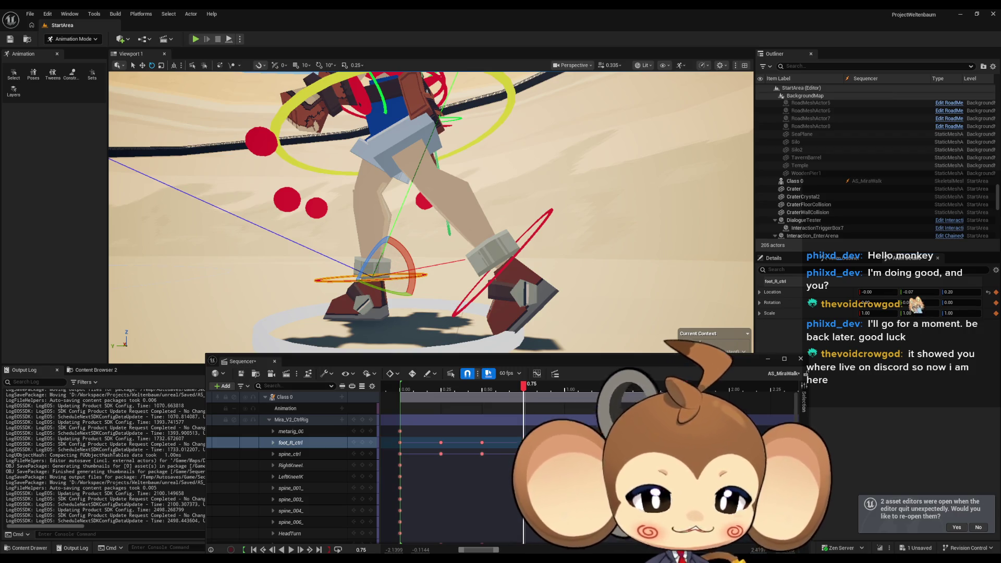
scroll(292, 464, "down", 5)
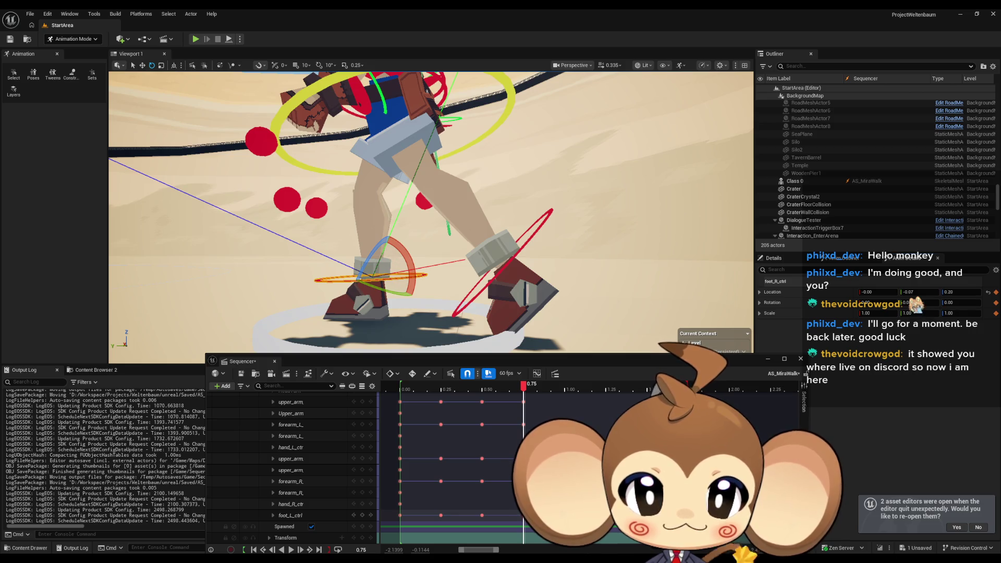
left_click(564, 387)
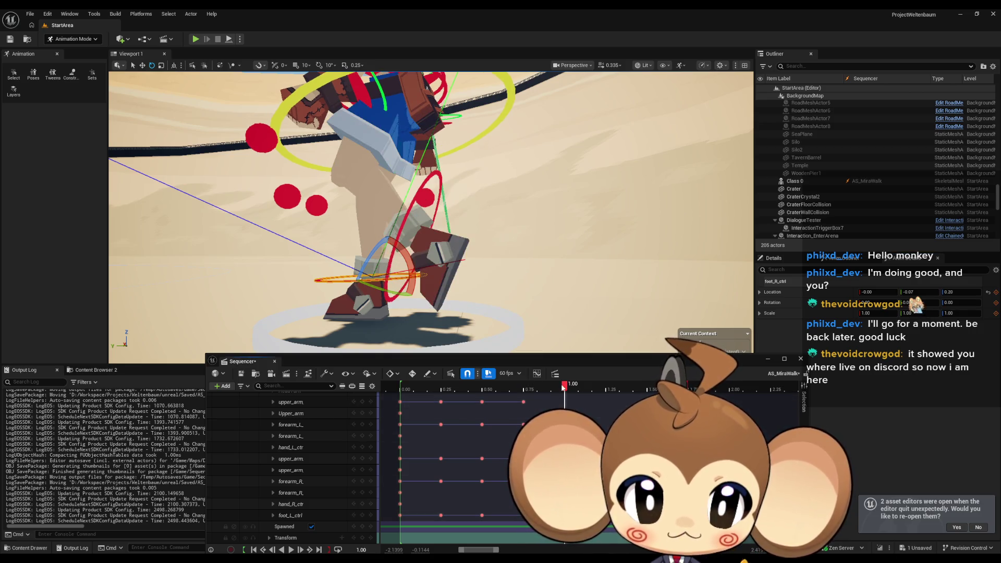
mouse_move(564, 387)
left_mouse_down()
mouse_move(443, 387)
mouse_move(650, 389)
mouse_move(608, 389)
left_mouse_up()
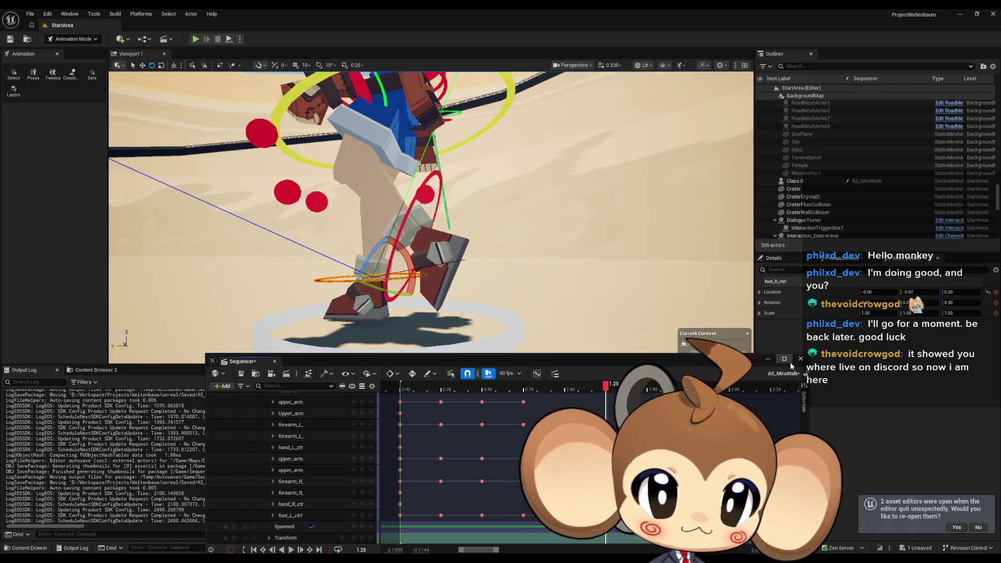
Apply new foot position values, reset its rotation, and key it at 1.50
key("ctrl+z")
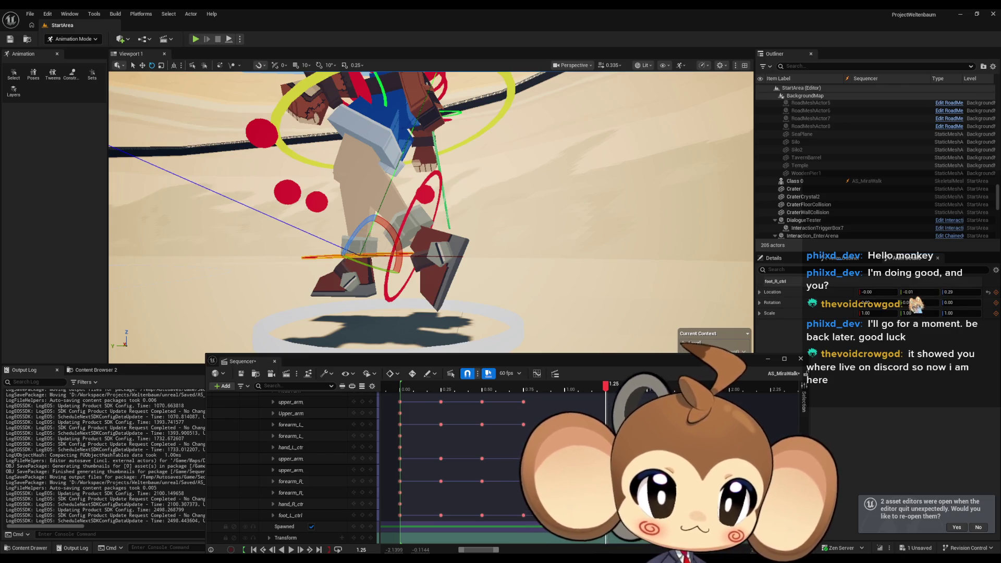
key("ctrl+z")
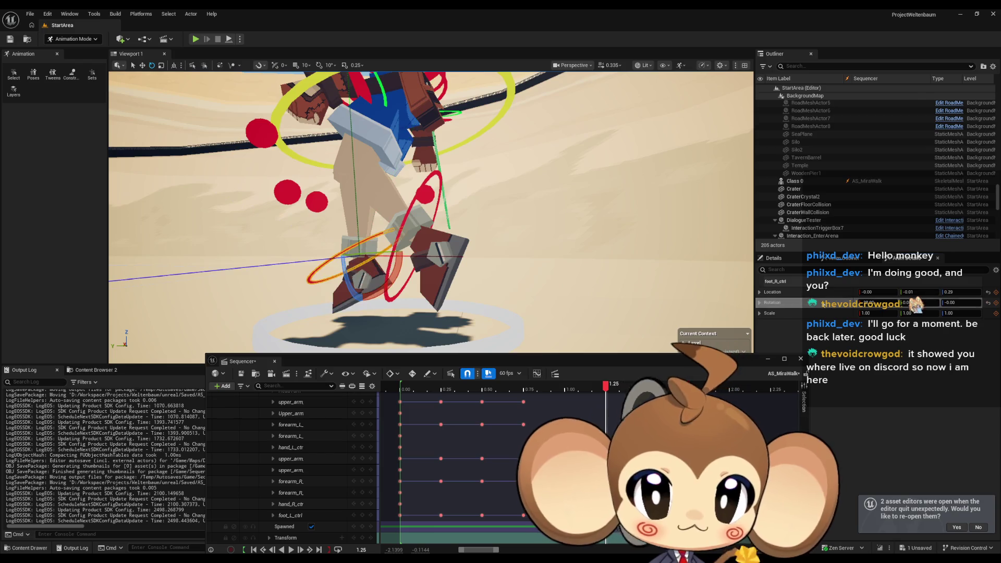
mouse_move(339, 558)
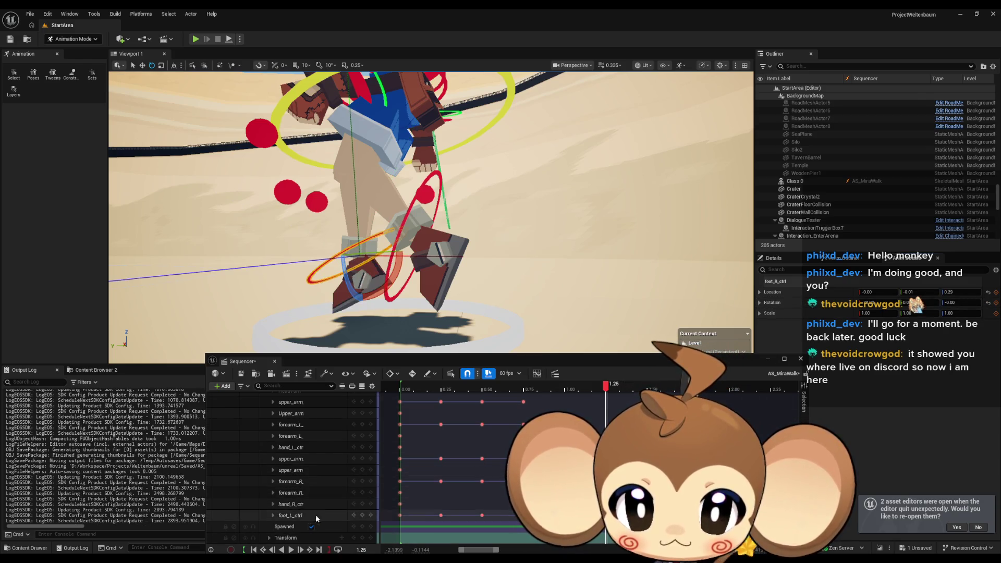
left_click(609, 389)
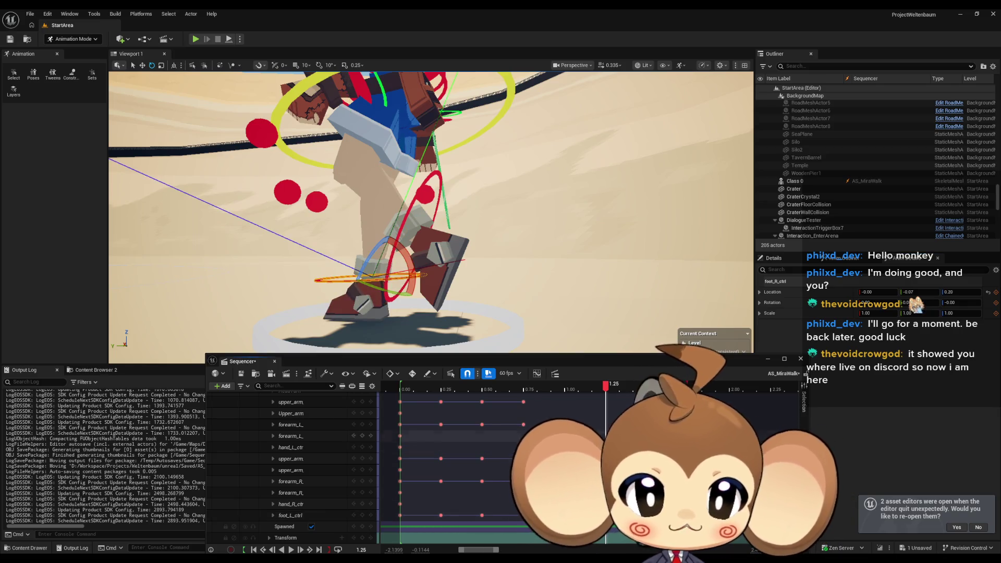
left_click_drag(608, 388, 655, 388)
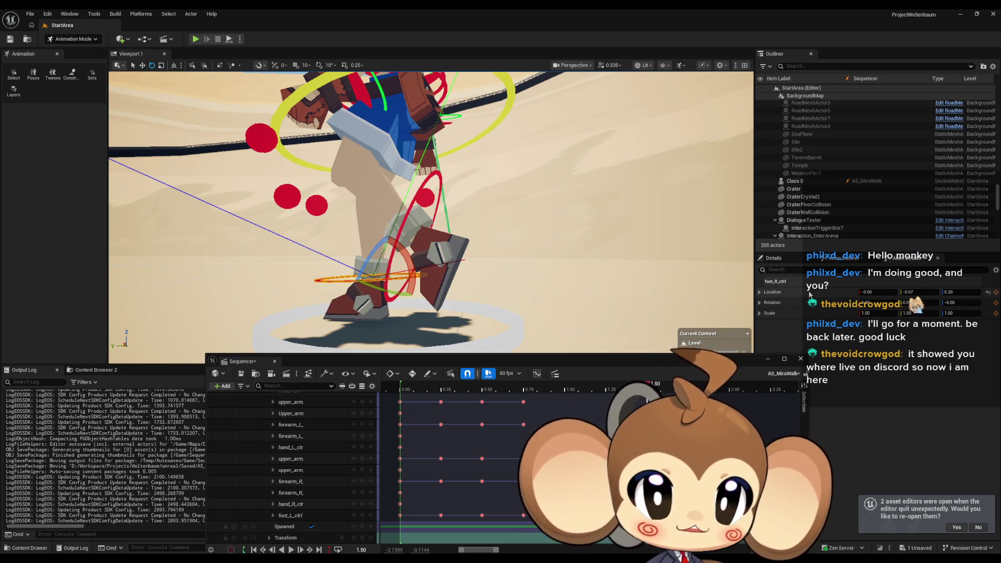
key("ctrl+z")
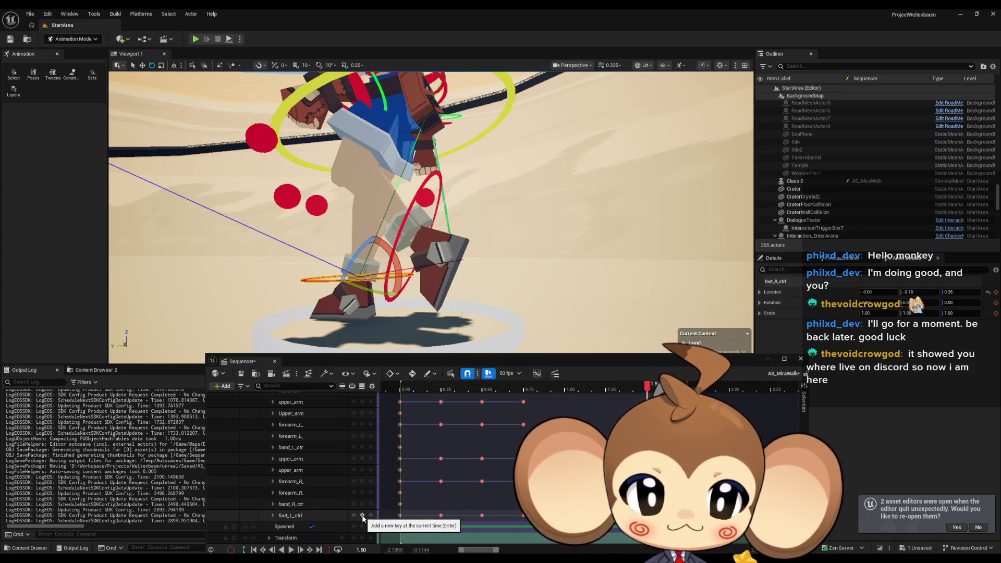
left_click(363, 516)
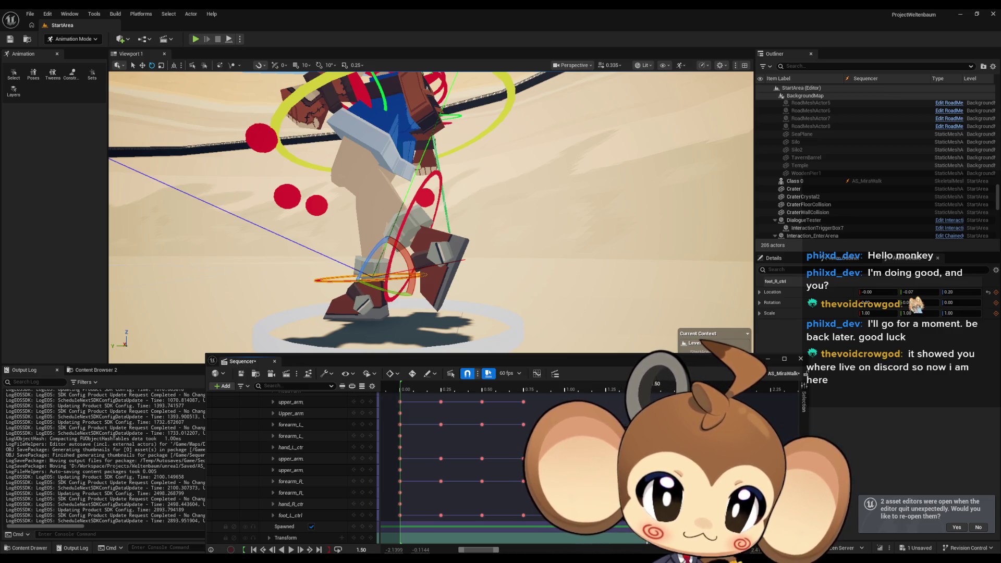
Play and scrub the cycle back to about 0.80 to check the foot motion
key("space")
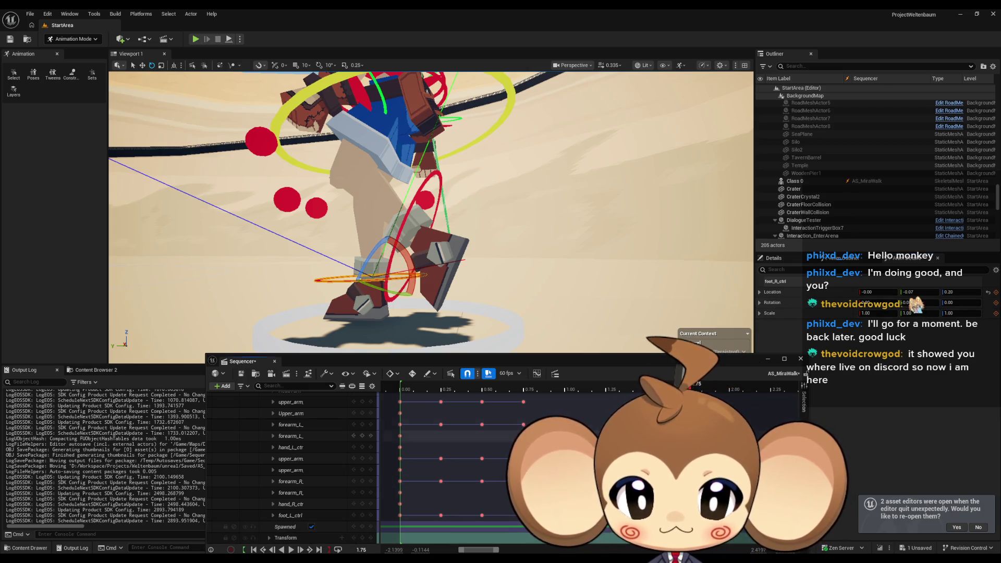
mouse_move(689, 386)
left_mouse_down()
mouse_move(396, 385)
mouse_move(606, 383)
left_mouse_up()
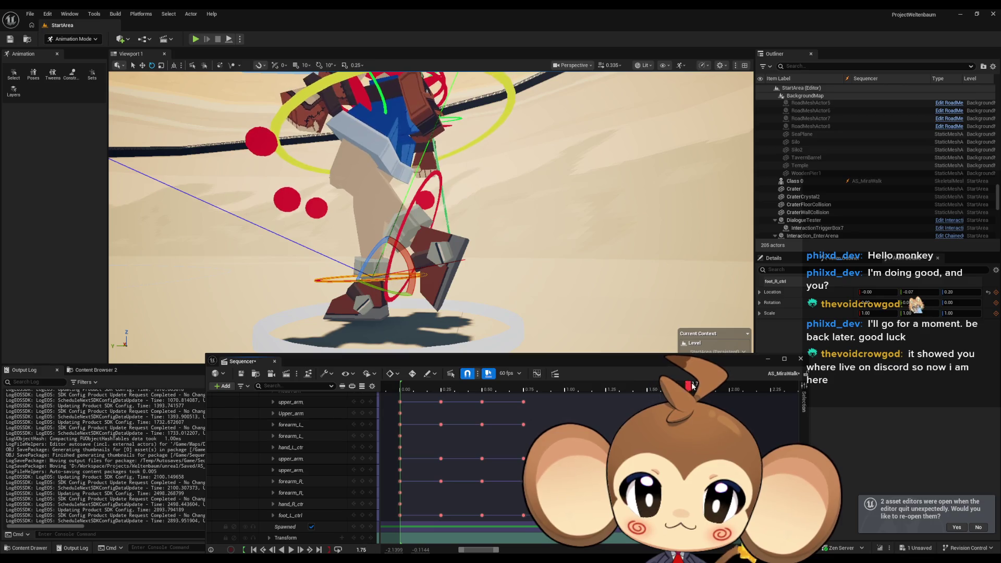
mouse_move(683, 385)
left_mouse_down()
mouse_move(417, 386)
mouse_move(540, 379)
mouse_move(392, 376)
mouse_move(692, 390)
mouse_move(527, 387)
mouse_move(544, 388)
left_mouse_up()
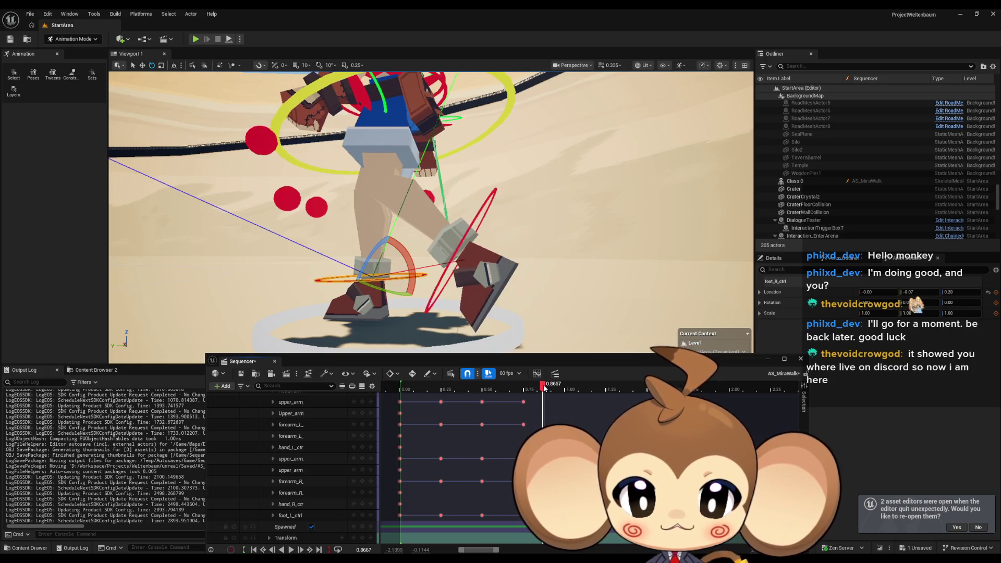
left_click(443, 272)
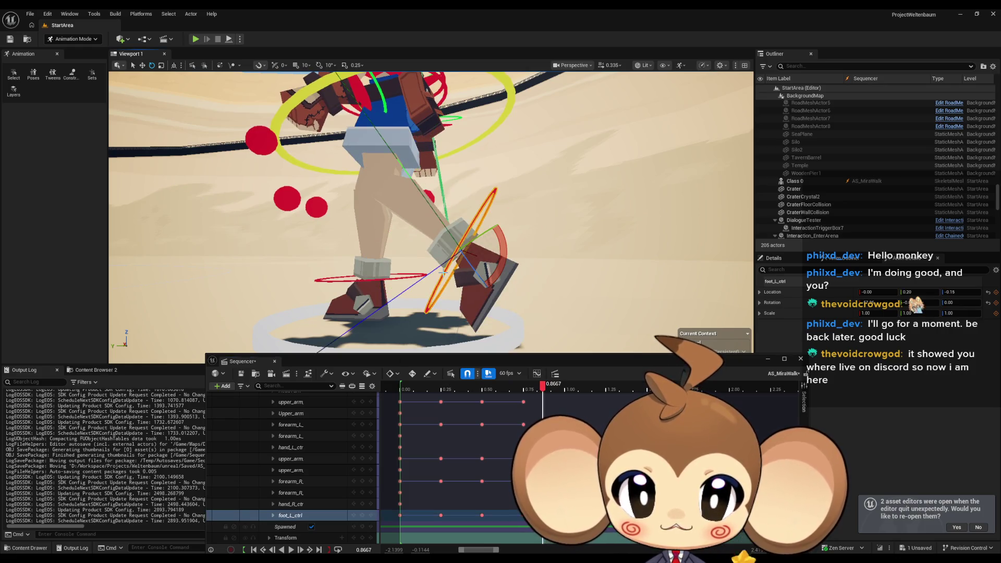
left_click(334, 280)
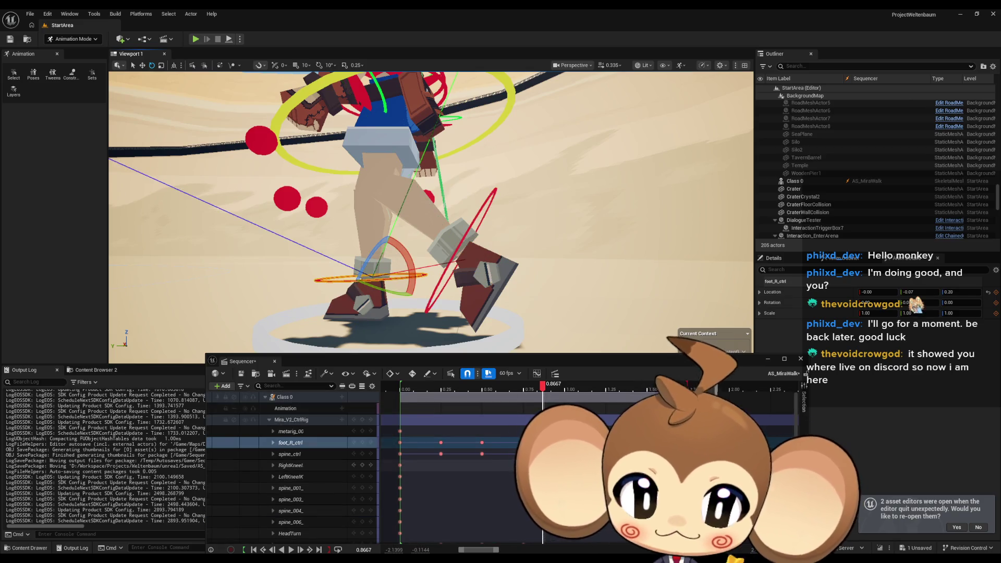
key("ctrl+z")
key("ctrl+z")
key("ctrl+z")
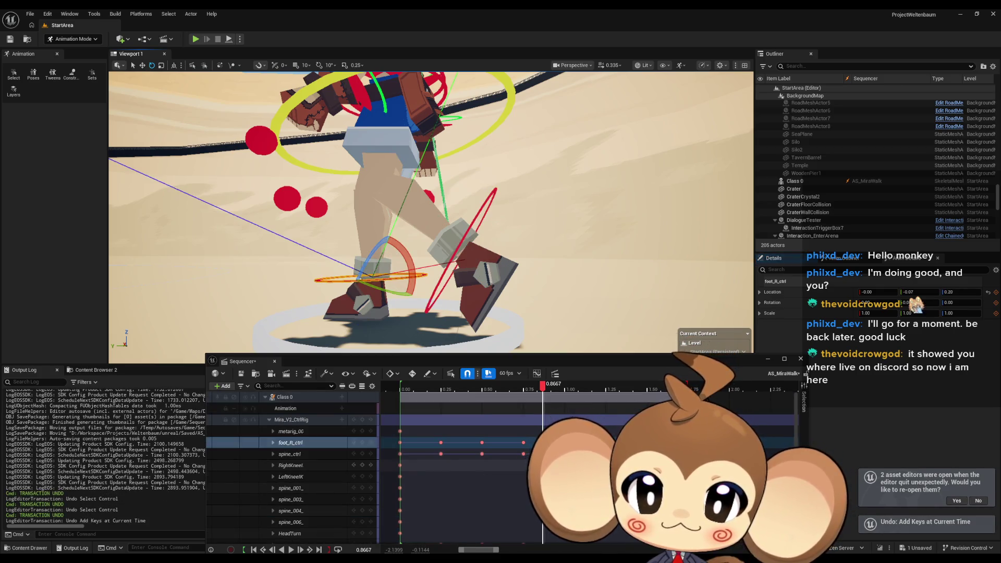
key("ctrl+z")
left_click_drag(542, 386, 672, 390)
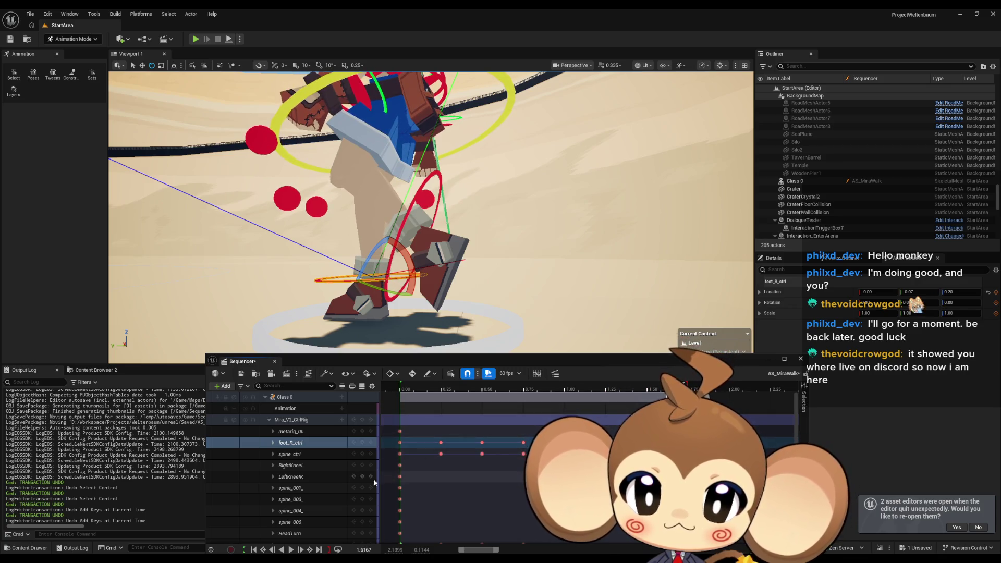
key("ctrl+z")
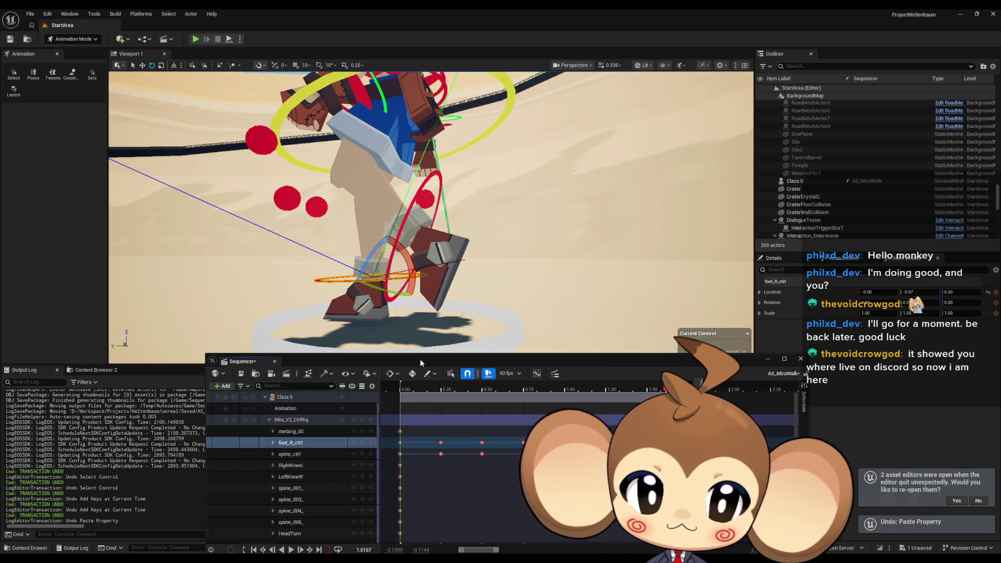
left_click(500, 389)
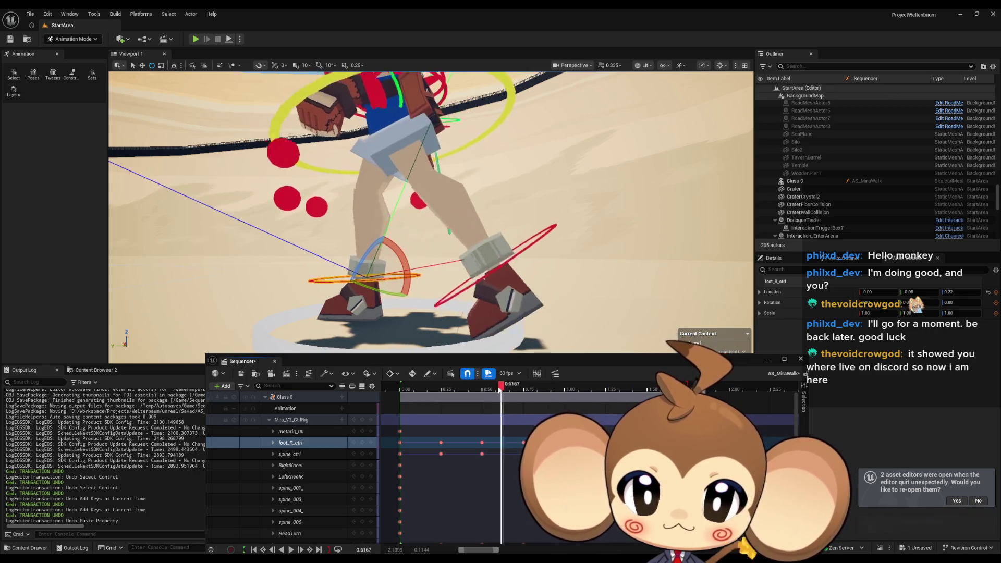
mouse_move(500, 390)
left_mouse_down()
mouse_move(424, 390)
mouse_move(575, 401)
left_mouse_up()
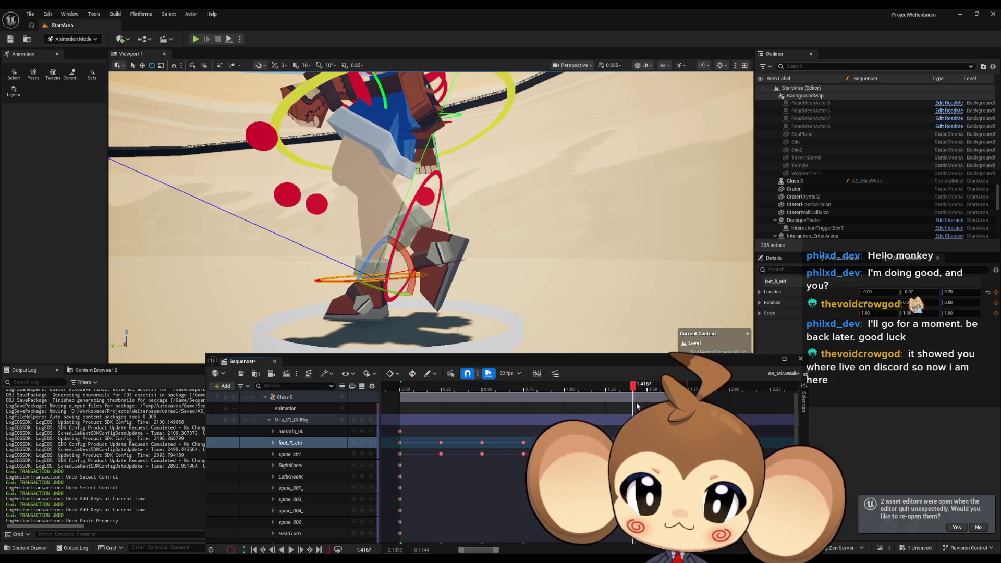
mouse_move(707, 390)
left_mouse_down()
mouse_move(397, 411)
mouse_move(606, 416)
left_mouse_up()
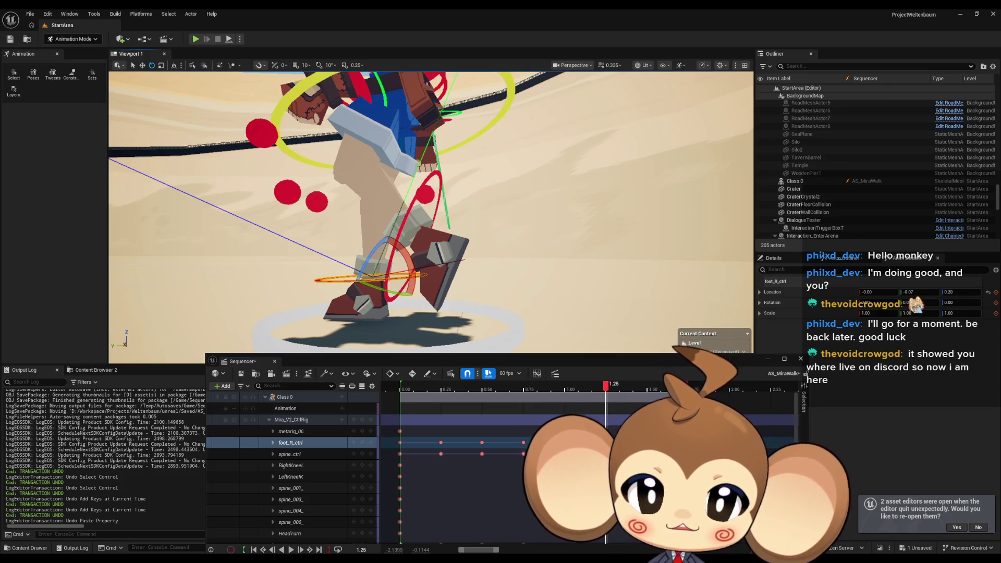
Set the left foot control's position and level its rotation at 1.25
left_click(433, 183)
scroll(292, 464, "up", 10)
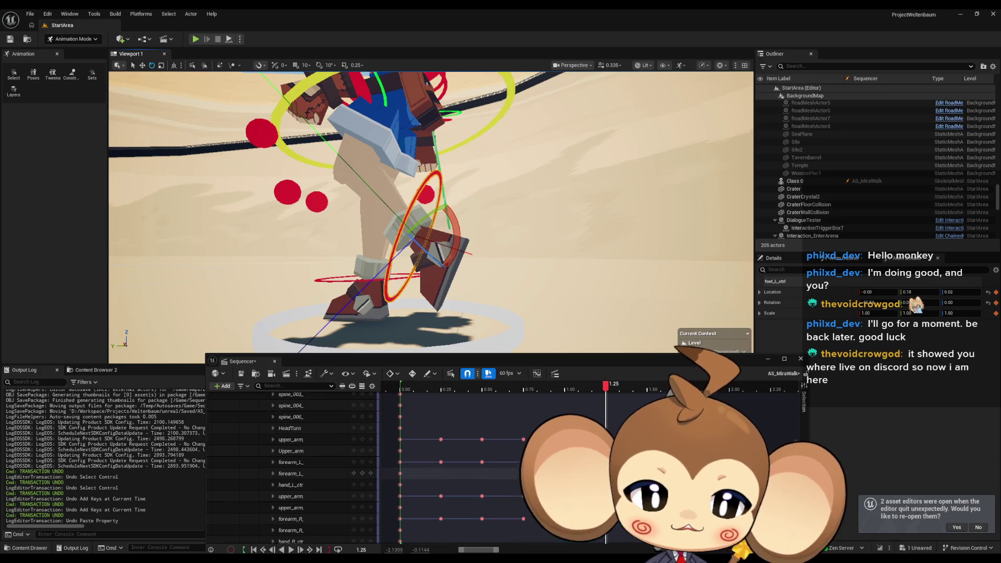
scroll(292, 464, "down", 10)
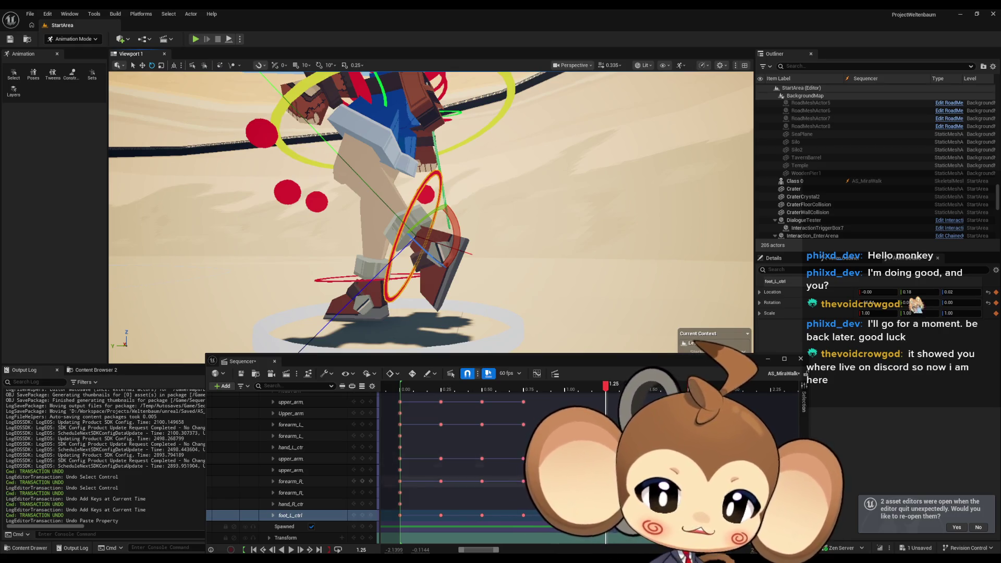
key("ctrl+v")
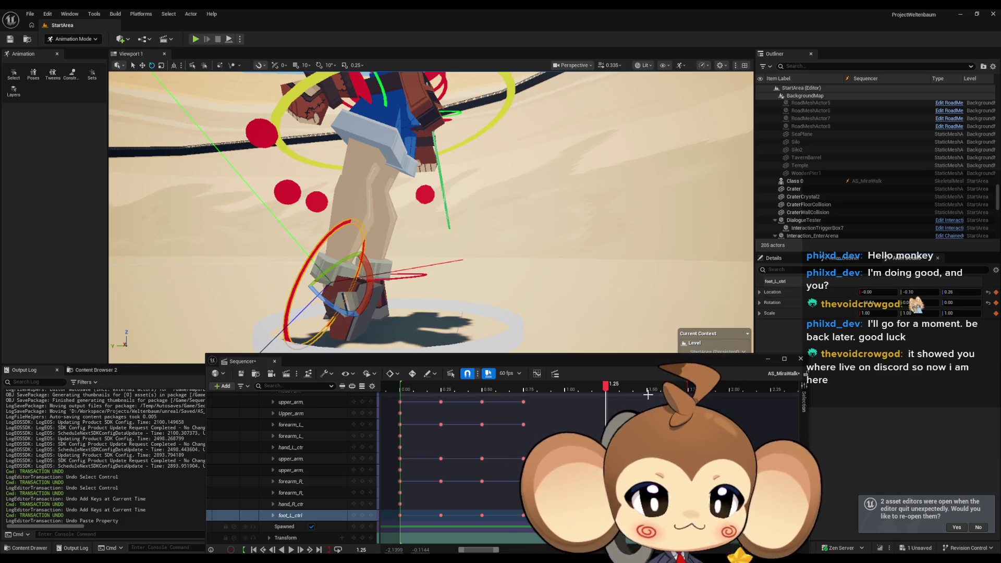
key("ctrl+v")
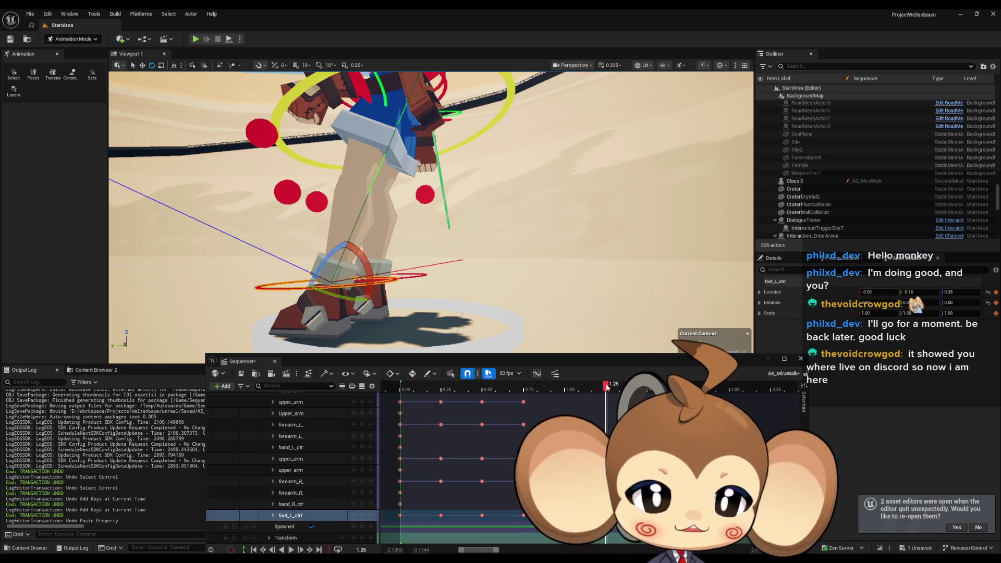
mouse_move(607, 387)
left_mouse_down()
mouse_move(620, 388)
mouse_move(602, 391)
left_mouse_up()
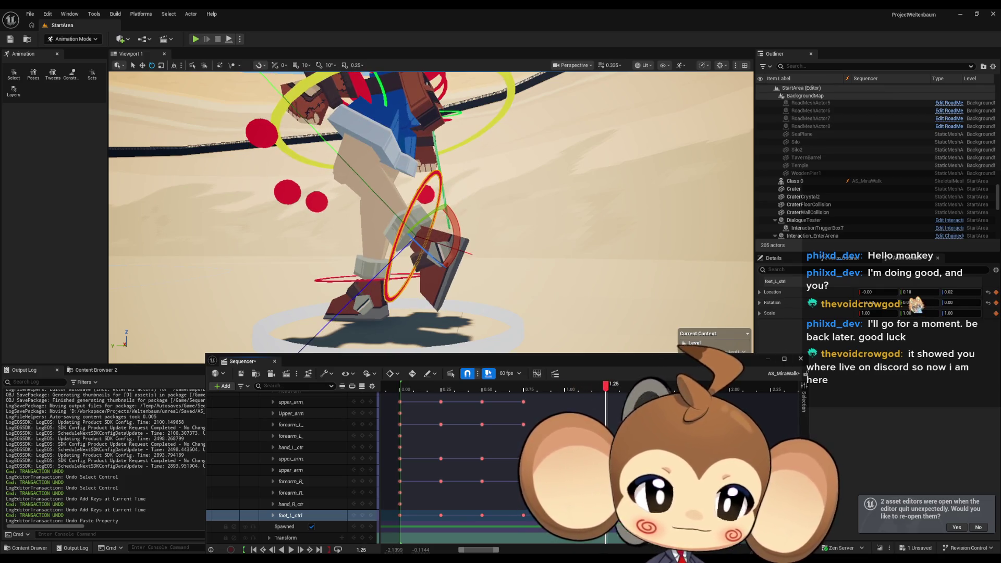
left_click(824, 296, "shift")
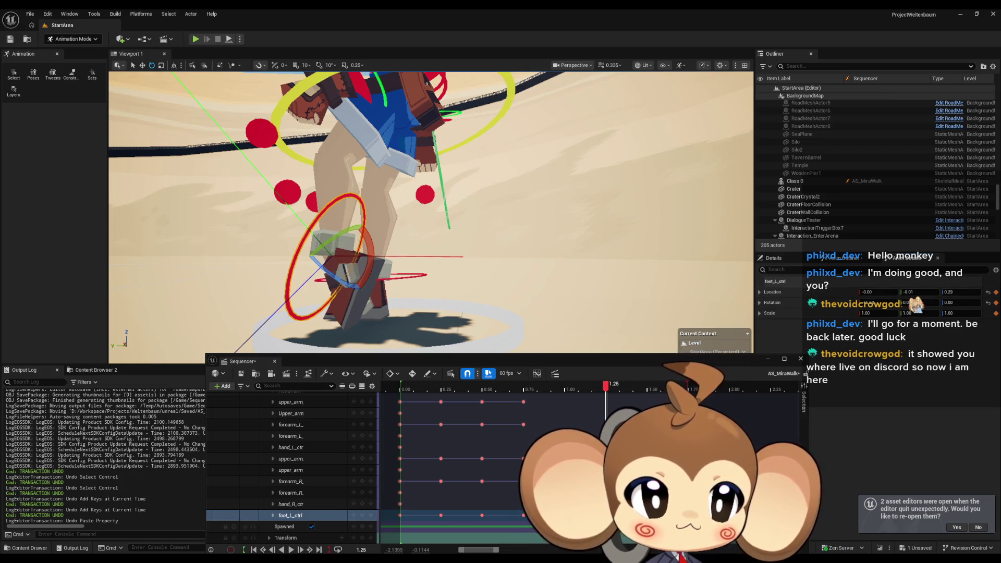
left_click(805, 304, "shift")
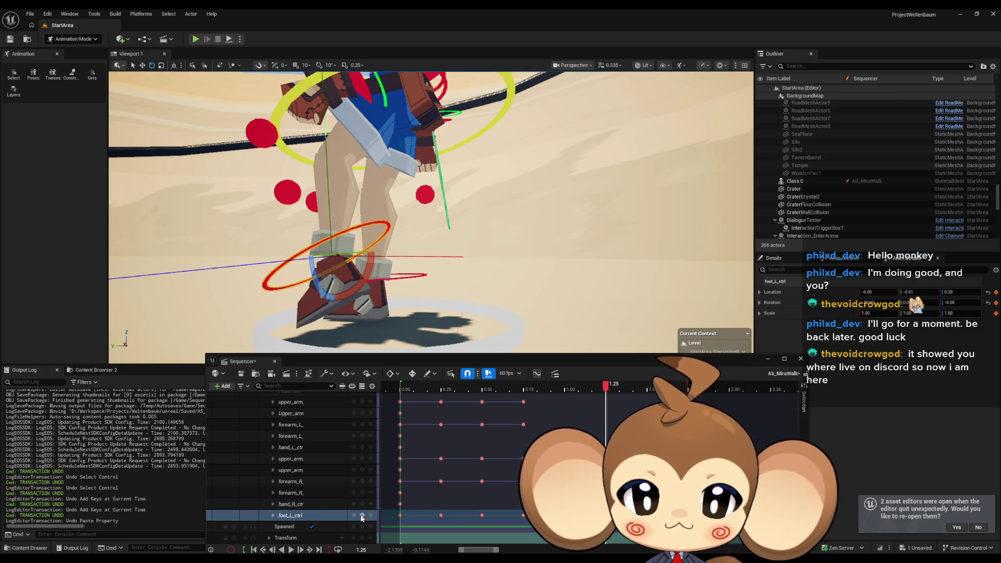
Set the left foot's position and level its rotation at 1.50
mouse_move(612, 386)
left_mouse_down()
mouse_move(561, 384)
mouse_move(649, 377)
left_mouse_up()
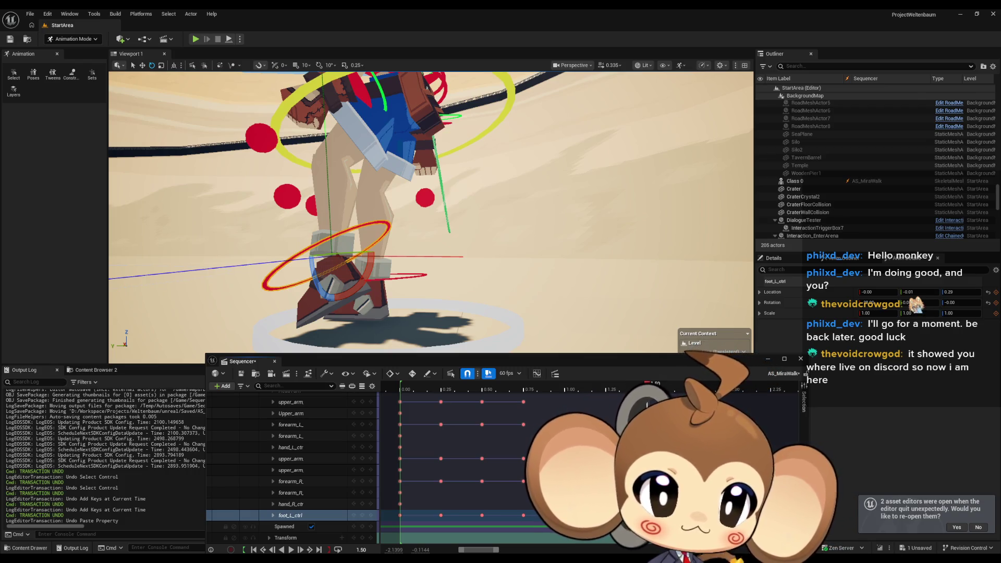
key("ctrl+v")
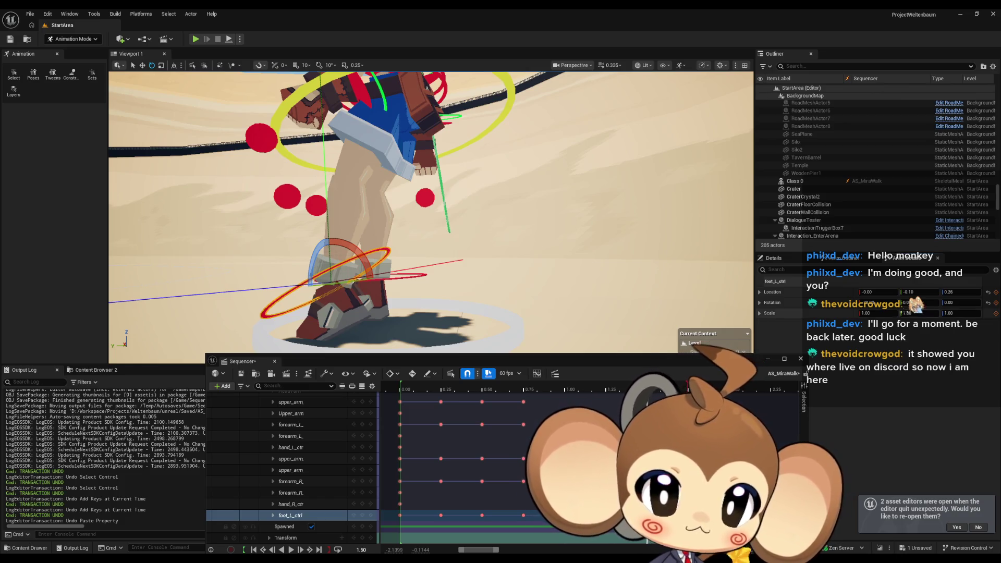
key("ctrl+v")
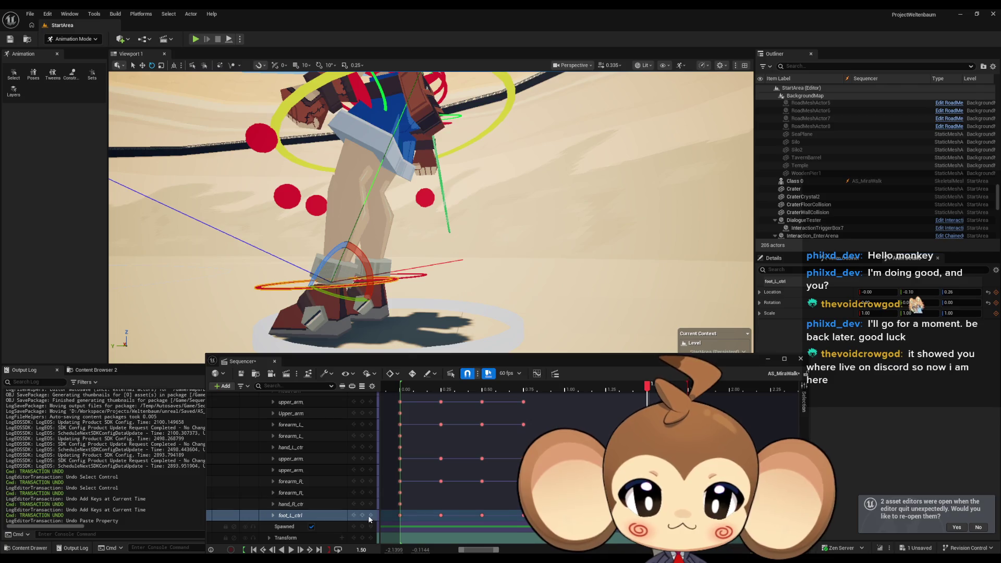
Set the left foot's position at 1.75, then review the step from 0.90
left_click(670, 387)
left_click_drag(670, 387, 689, 387)
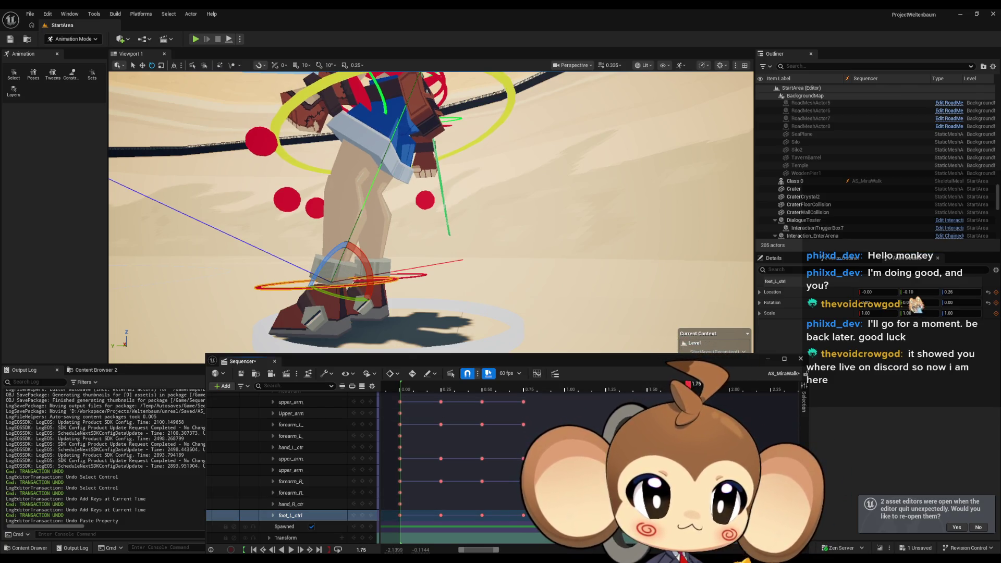
key("ctrl+z")
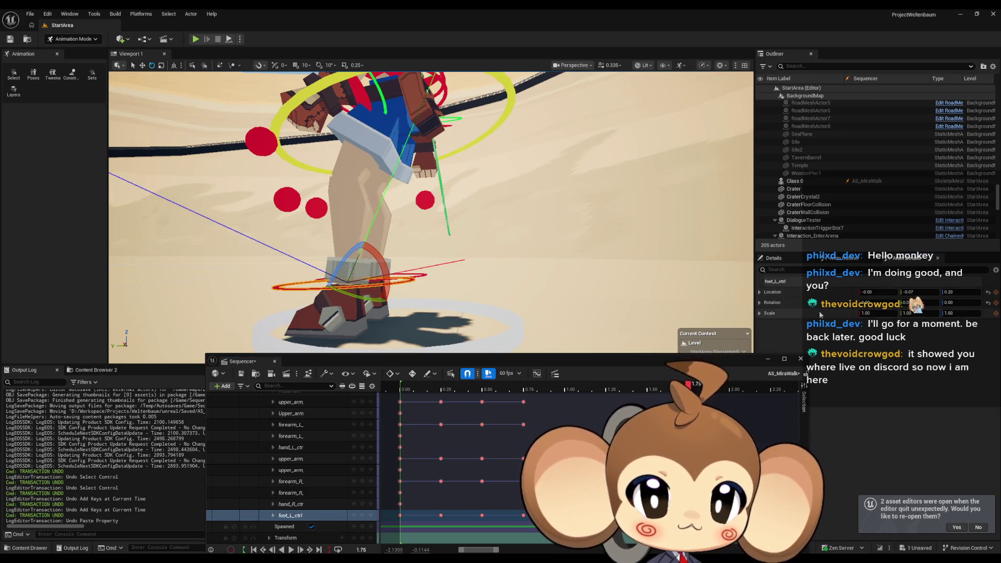
left_click(438, 511)
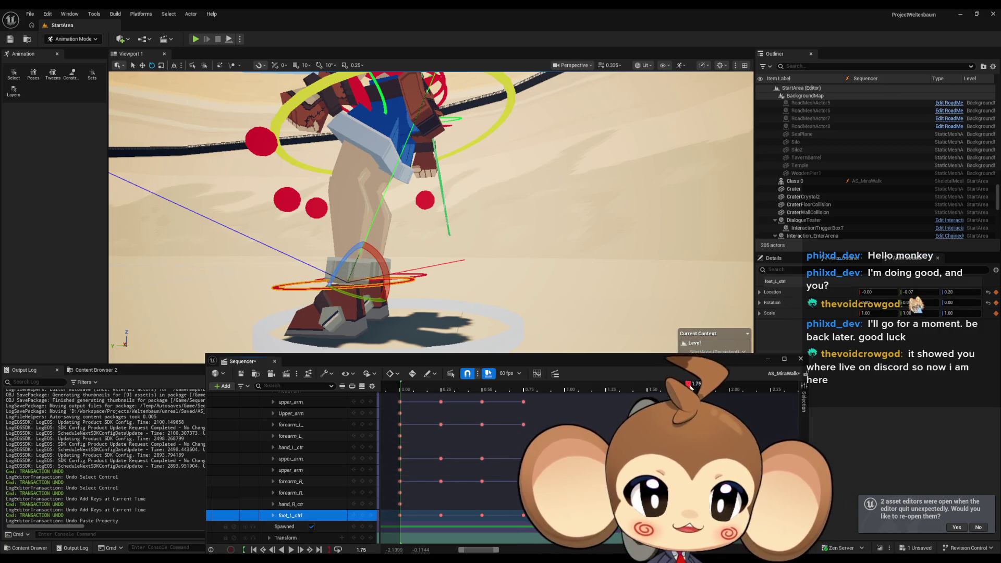
left_click(548, 388)
mouse_move(537, 388)
left_mouse_down()
mouse_move(402, 388)
mouse_move(564, 388)
mouse_move(646, 401)
mouse_move(673, 392)
mouse_move(402, 391)
mouse_move(628, 399)
mouse_move(690, 388)
left_mouse_up()
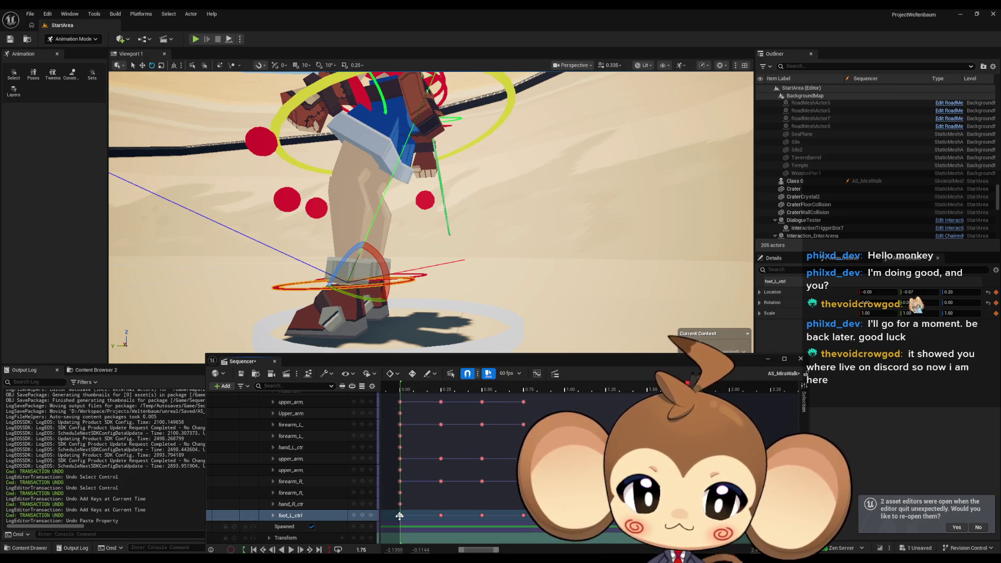
left_click(400, 516)
left_click(688, 389)
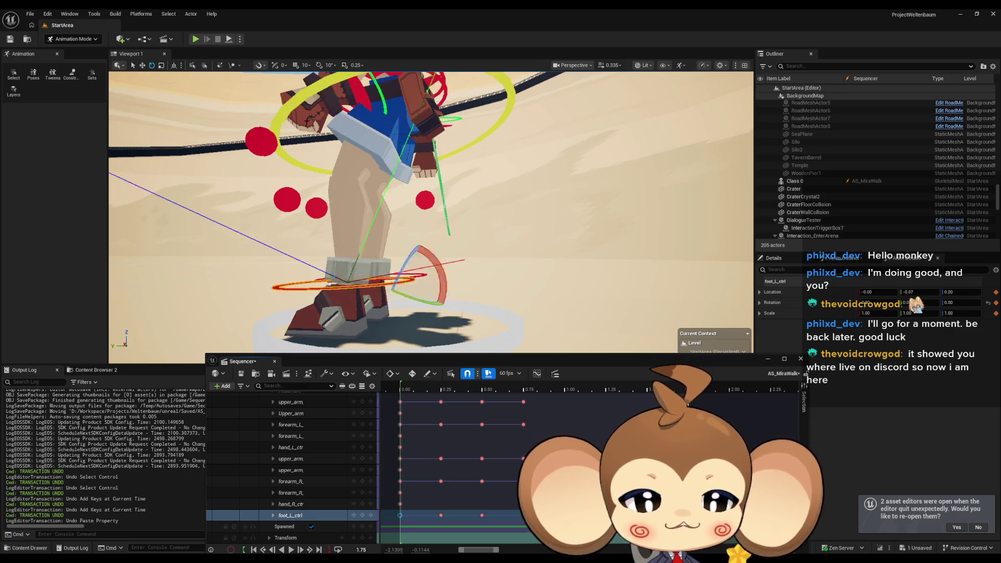
left_click(398, 516)
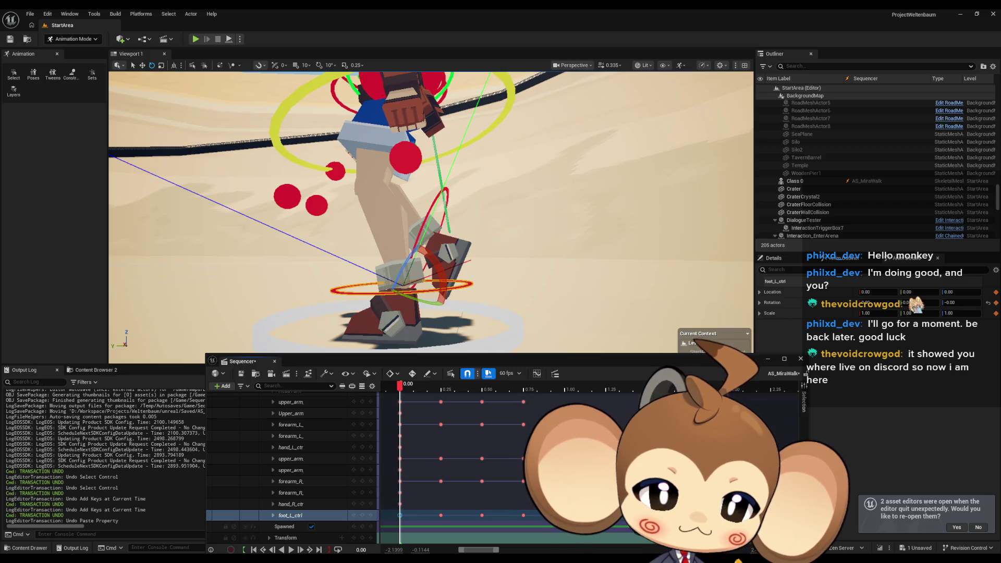
left_click(730, 386)
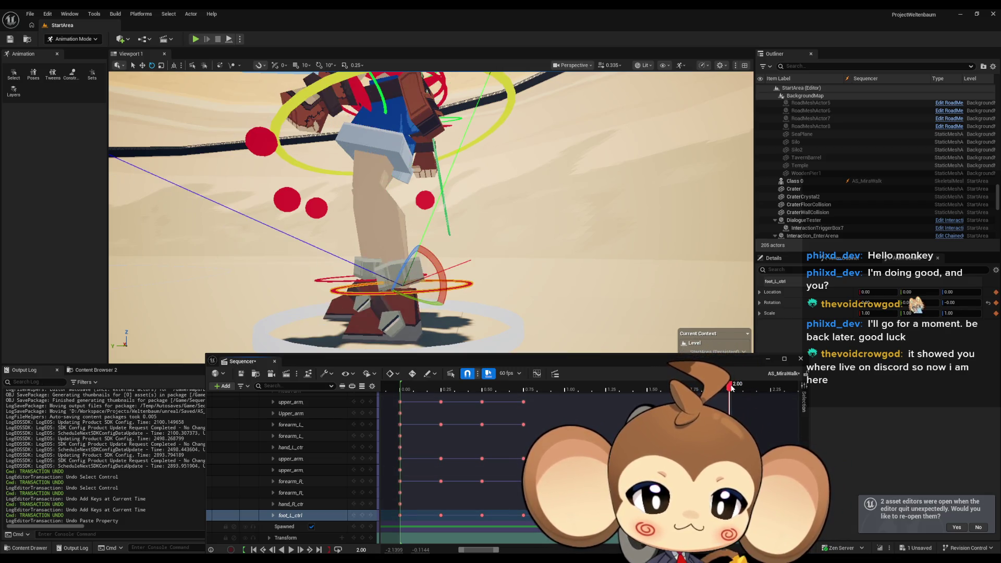
mouse_move(731, 387)
left_mouse_down()
mouse_move(405, 387)
mouse_move(678, 386)
mouse_move(734, 398)
left_mouse_up()
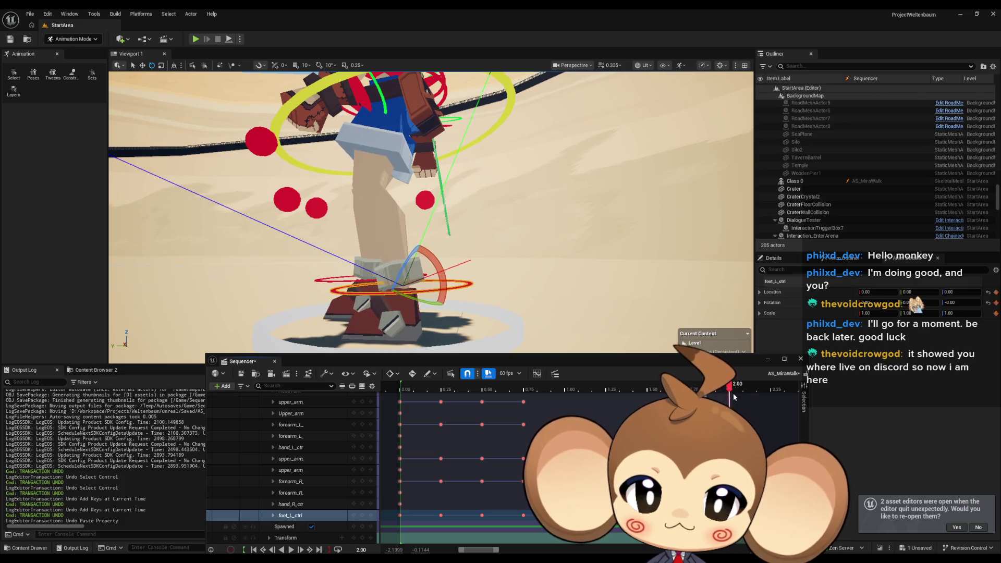
left_click_drag(665, 393, 692, 392)
key("space")
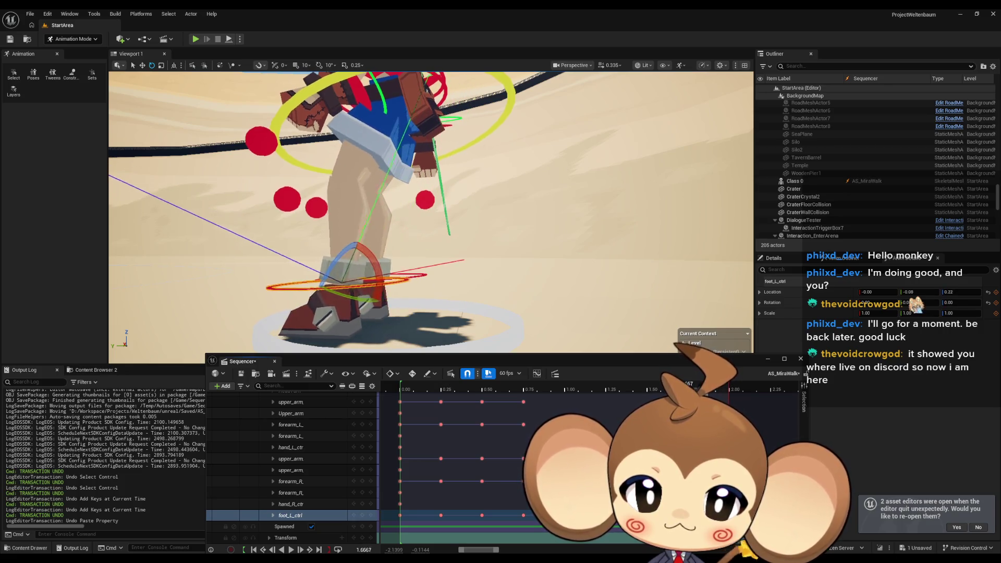
left_click(745, 408)
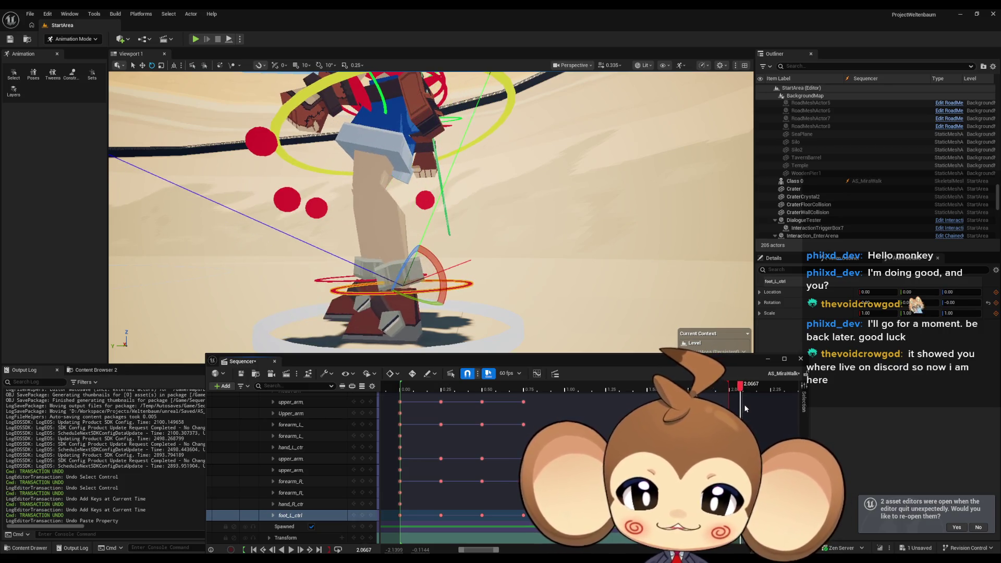
left_click_drag(744, 408, 400, 408)
left_click(293, 550)
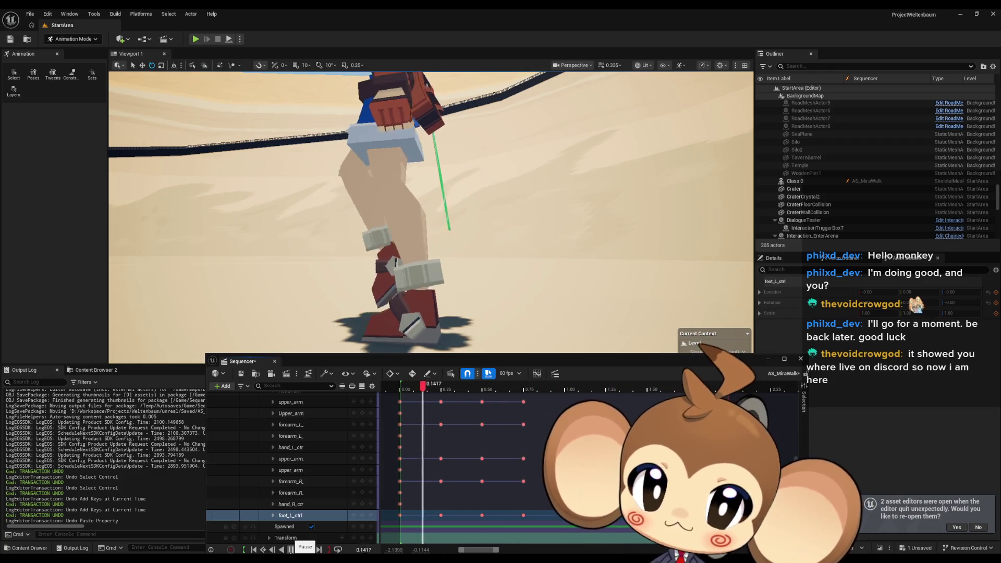
left_click(291, 550)
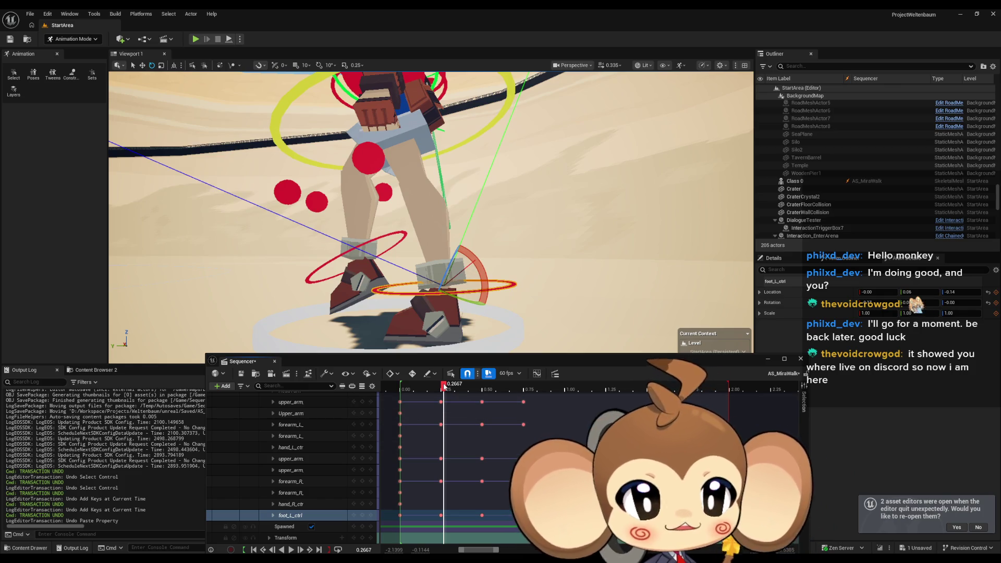
mouse_move(443, 387)
left_mouse_down()
mouse_move(529, 387)
mouse_move(402, 391)
mouse_move(567, 397)
left_mouse_up()
key("Right")
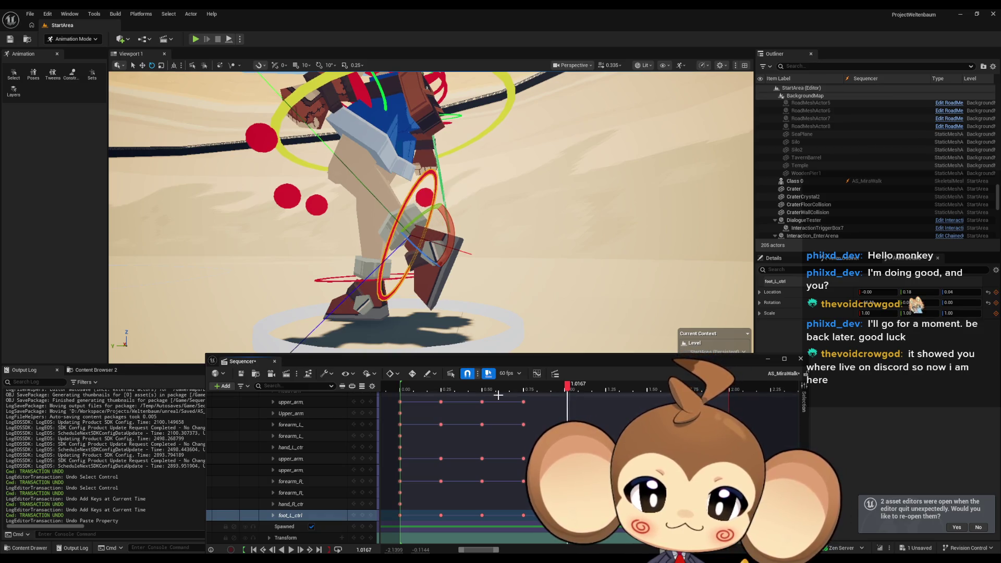
key("Up")
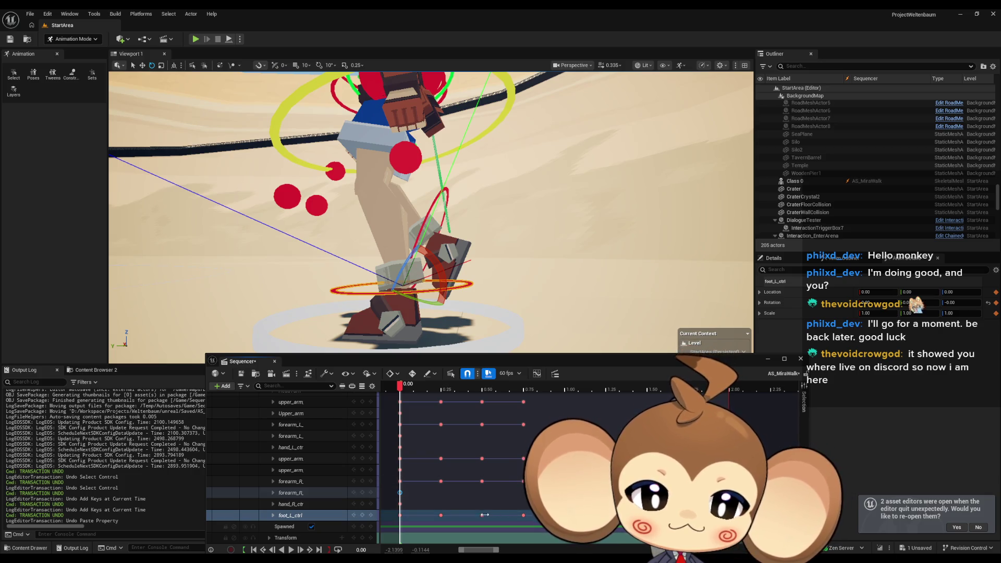
Zoom onto the feet and step through the left foot keys at 0.25, 0.50 and 0.75
mouse_move(417, 219)
left_mouse_down()
mouse_move(396, 209)
mouse_move(375, 235)
mouse_move(434, 255)
left_mouse_up()
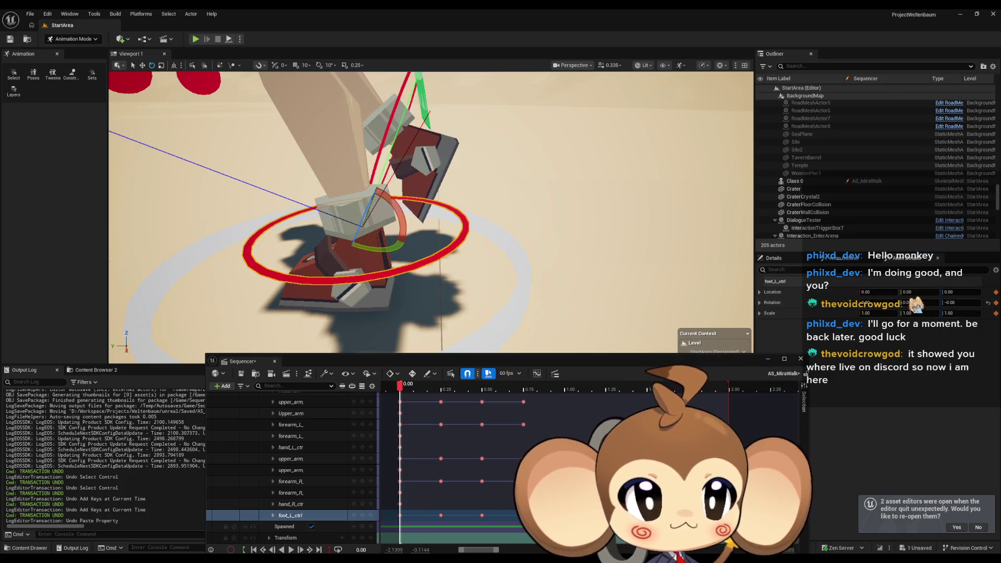
left_click(441, 516)
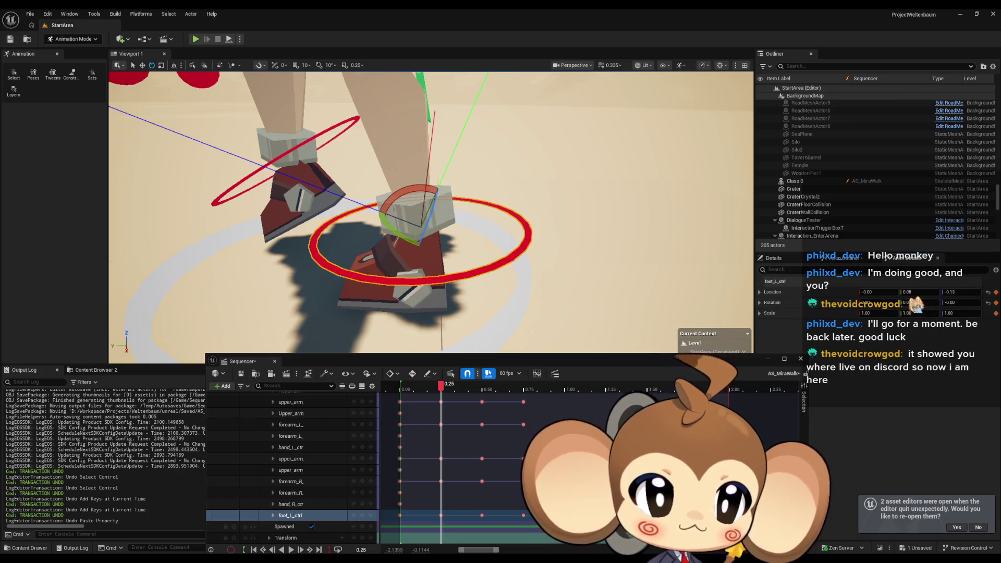
left_click(480, 513)
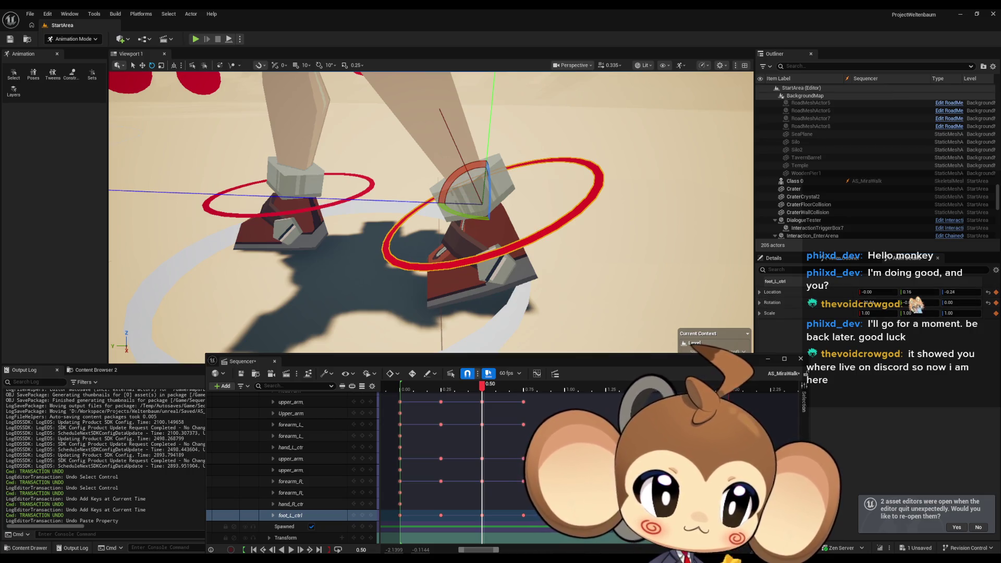
left_click(523, 515)
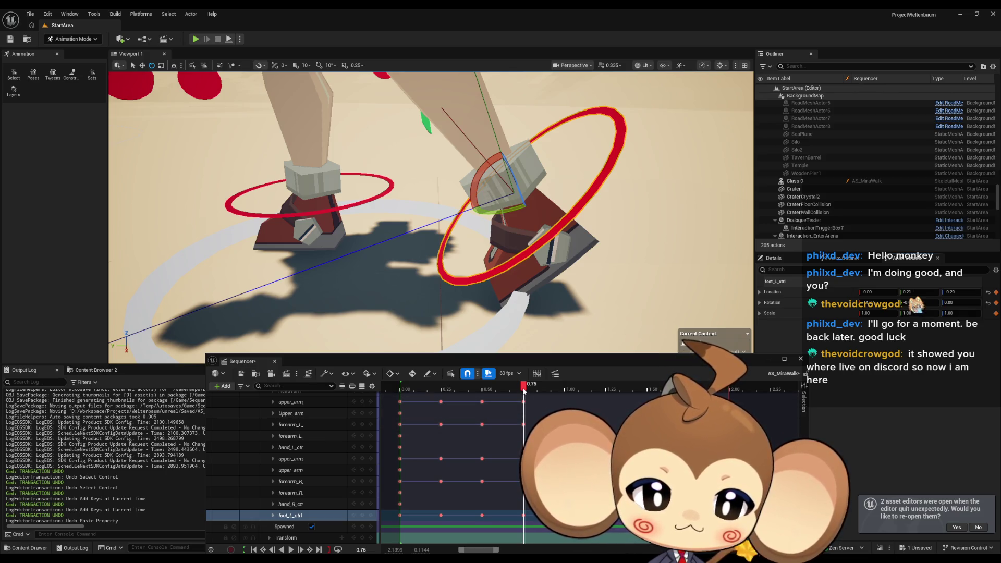
left_click(345, 207)
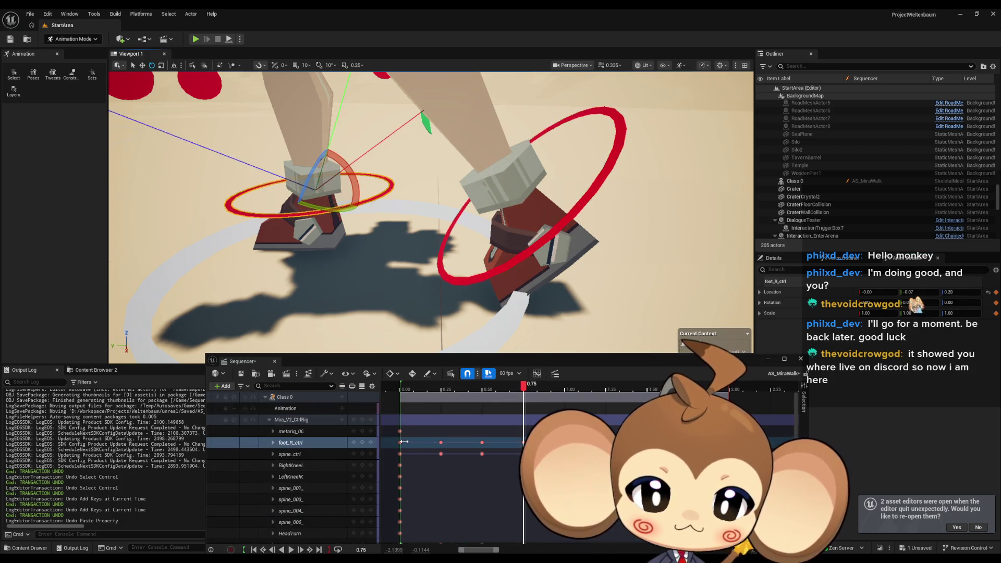
Reset the right foot control to its default pose at 1.00 and key it
key("Up")
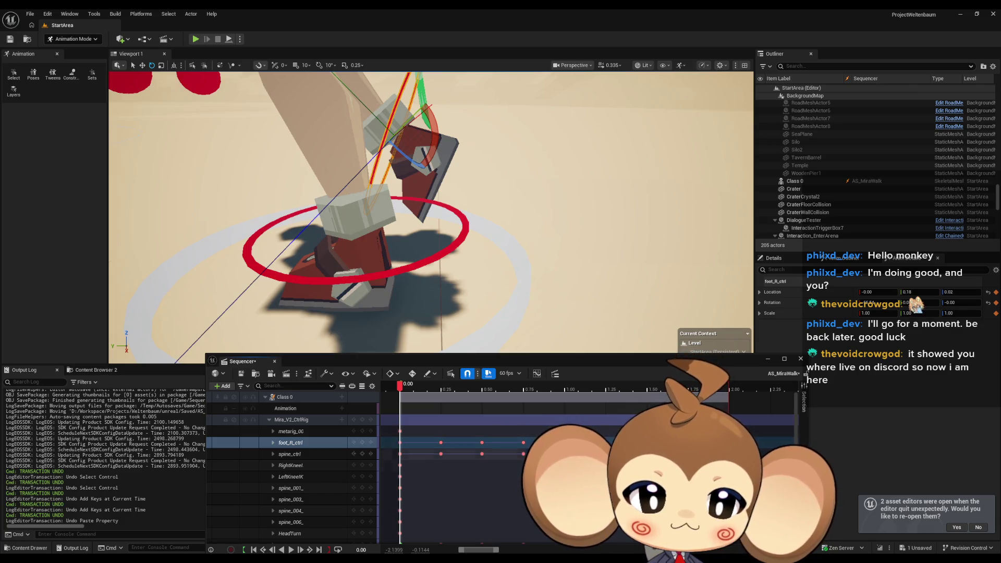
left_click(734, 389)
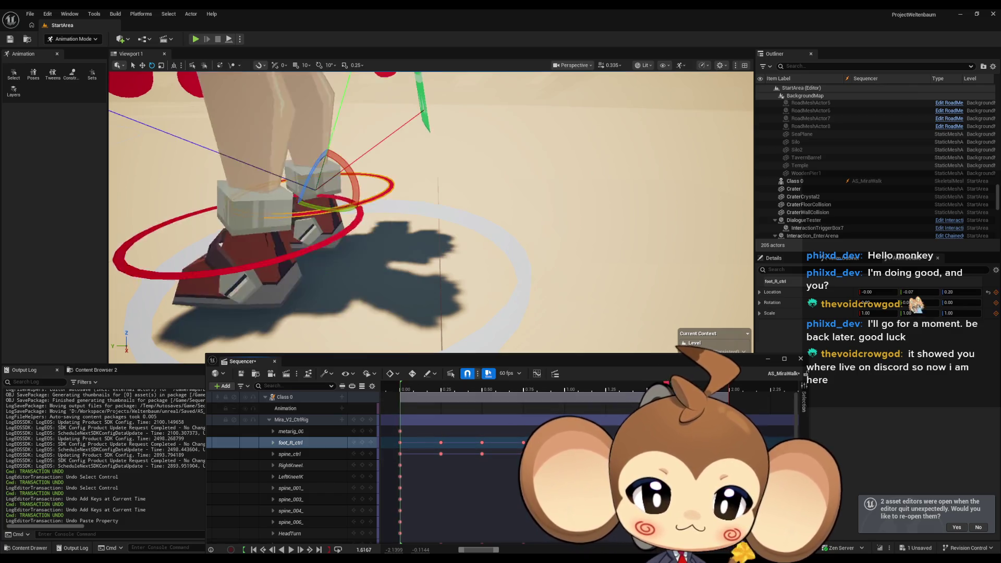
left_click(731, 389)
key("Up")
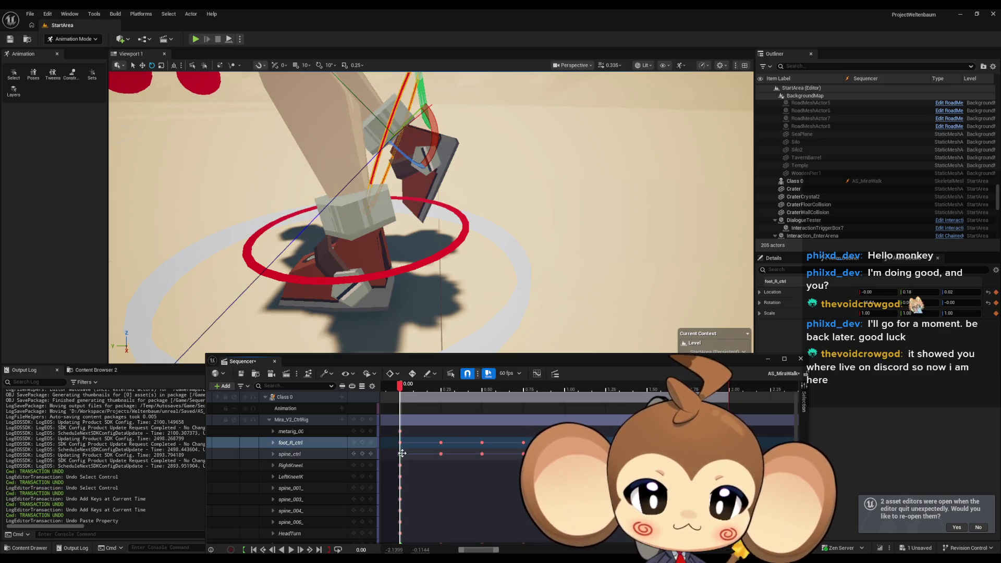
key("Down")
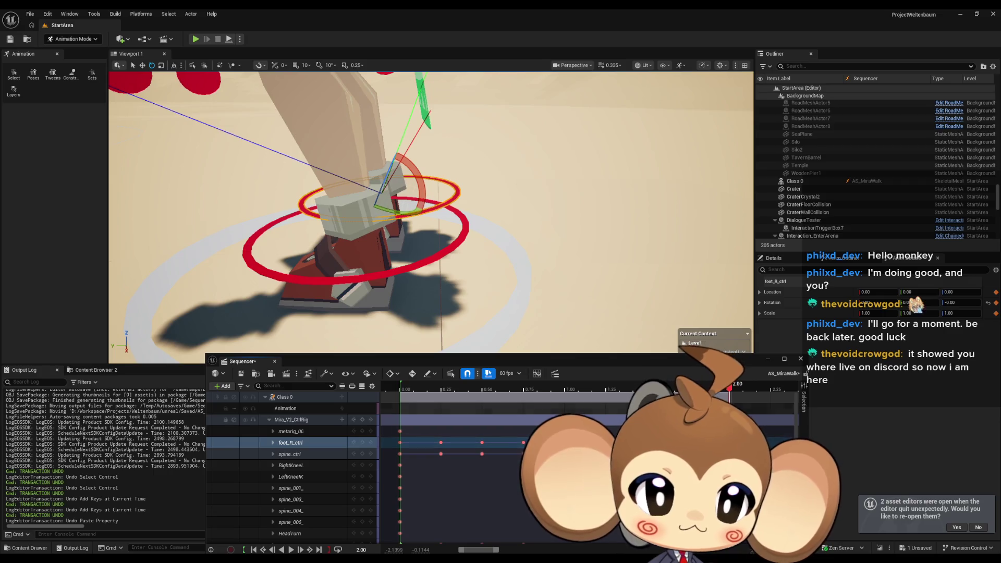
key("comma")
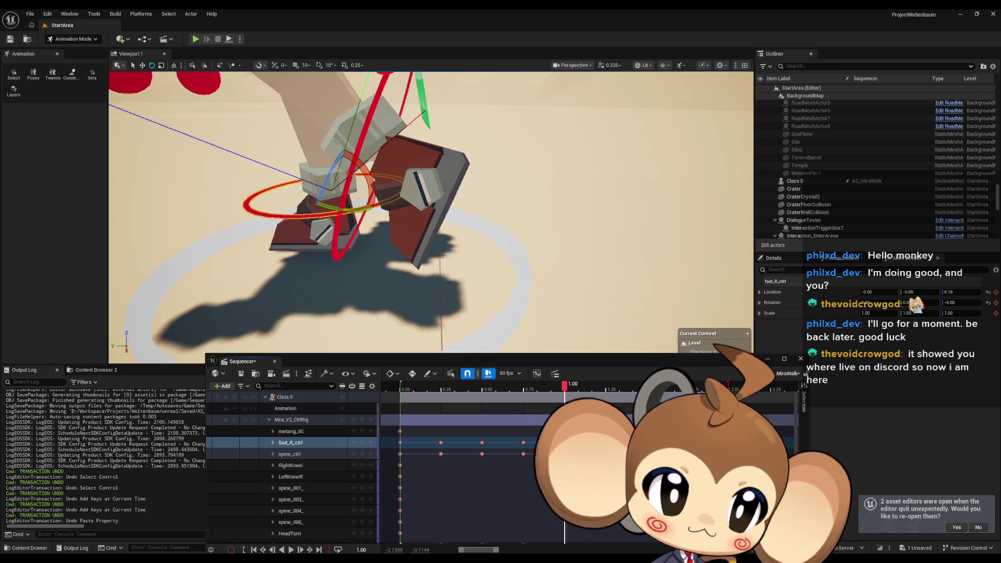
key("alt+g")
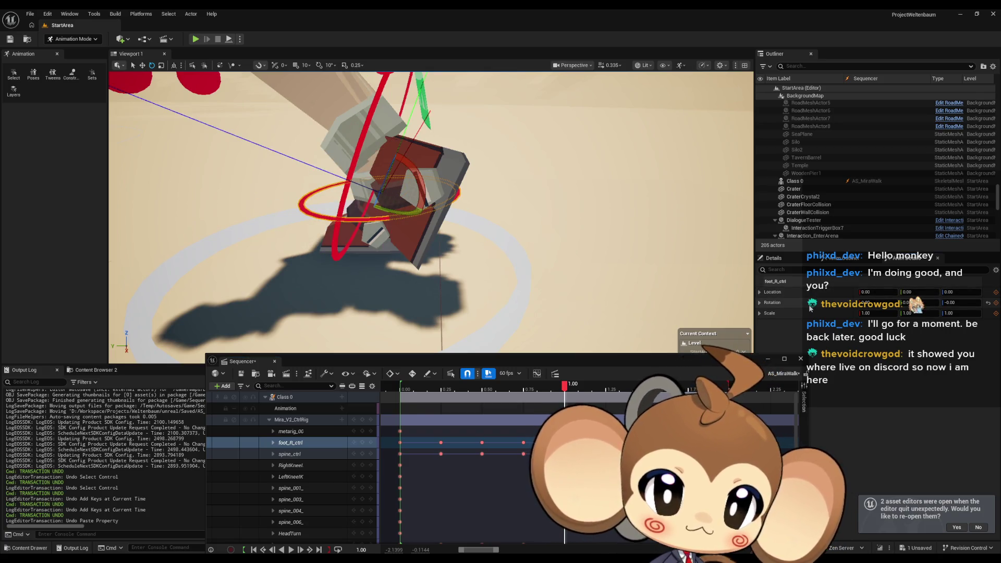
left_click(362, 444)
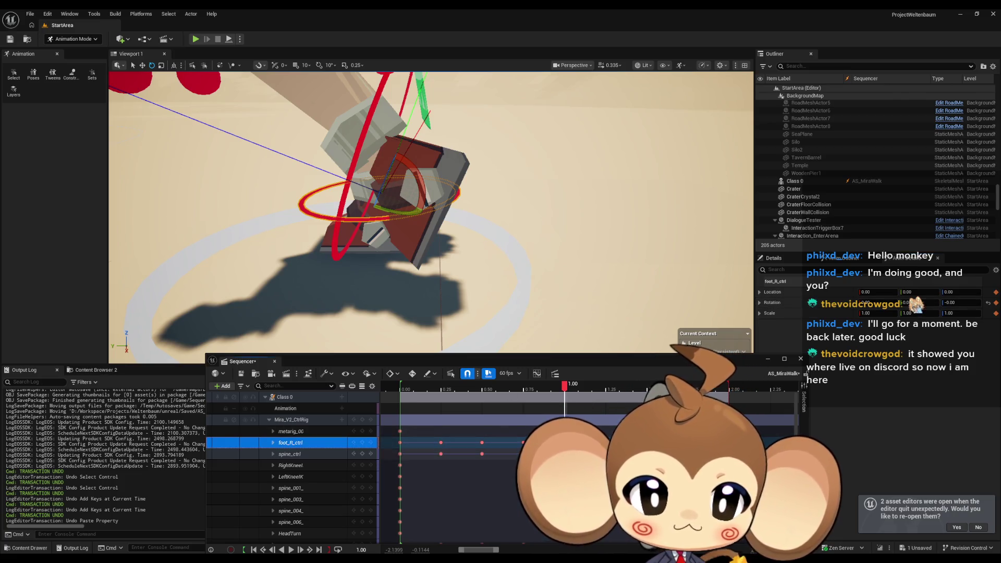
Set a new right foot pose and key it at 1.25
left_click(606, 389)
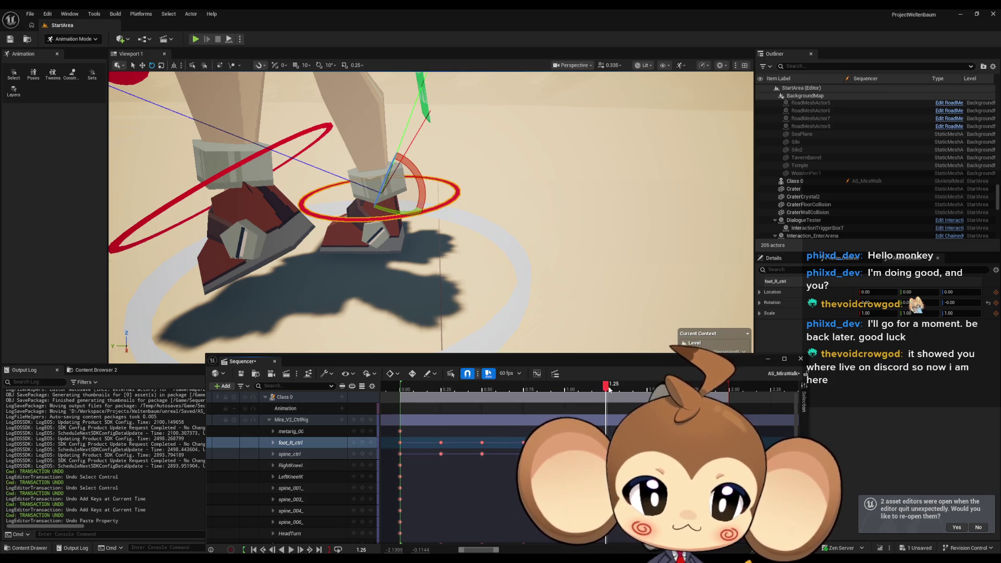
mouse_move(605, 388)
left_mouse_down()
mouse_move(566, 389)
mouse_move(652, 390)
mouse_move(560, 389)
mouse_move(605, 389)
left_mouse_up()
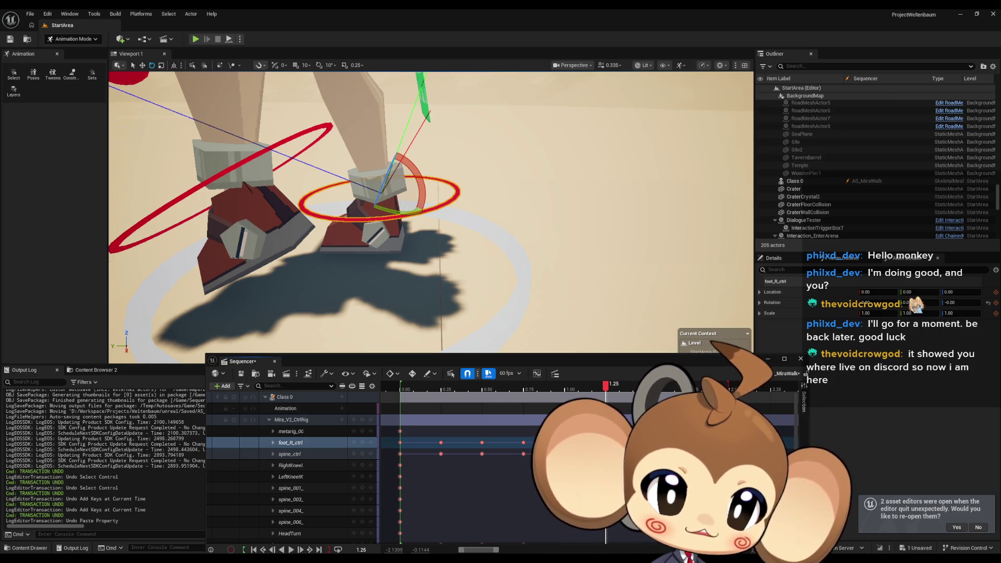
left_click(836, 294, "shift")
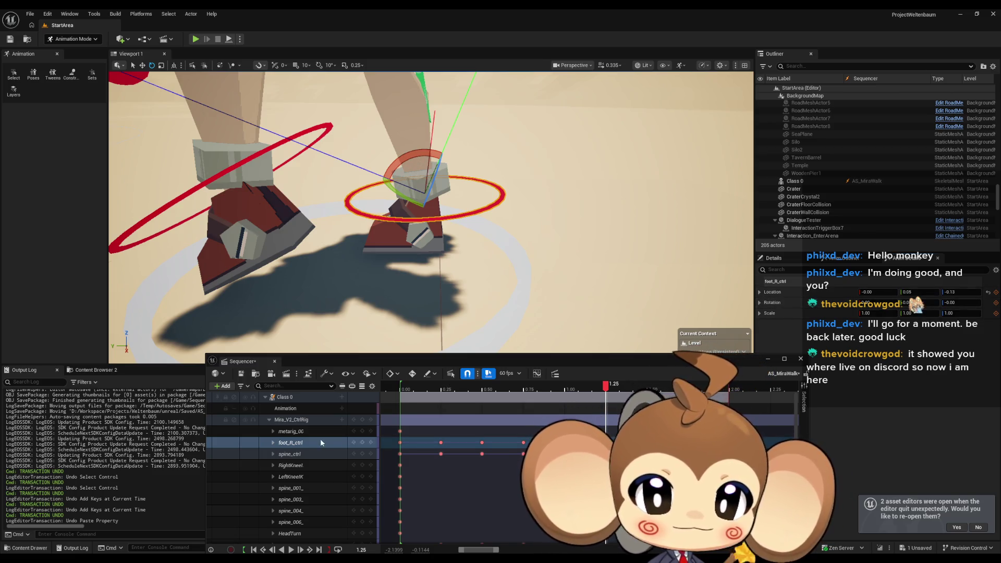
left_click(361, 443)
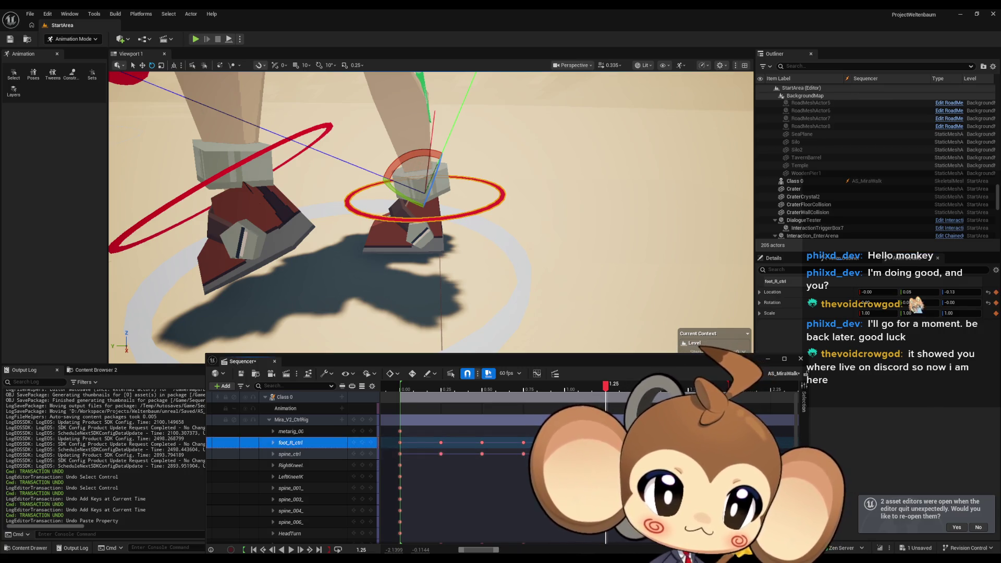
Key the right foot control at 1.50 and 1.75
left_click(646, 386)
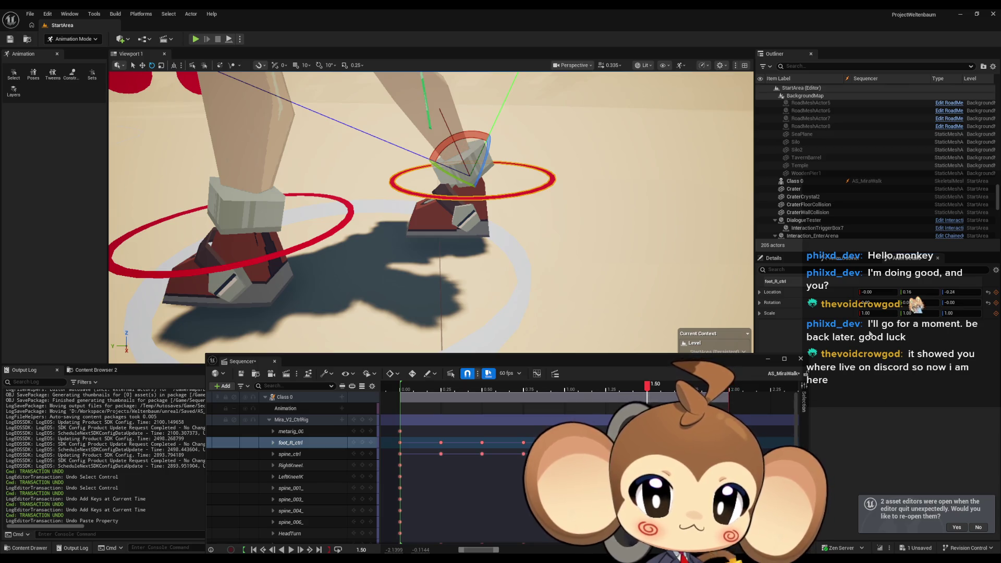
left_click(362, 443)
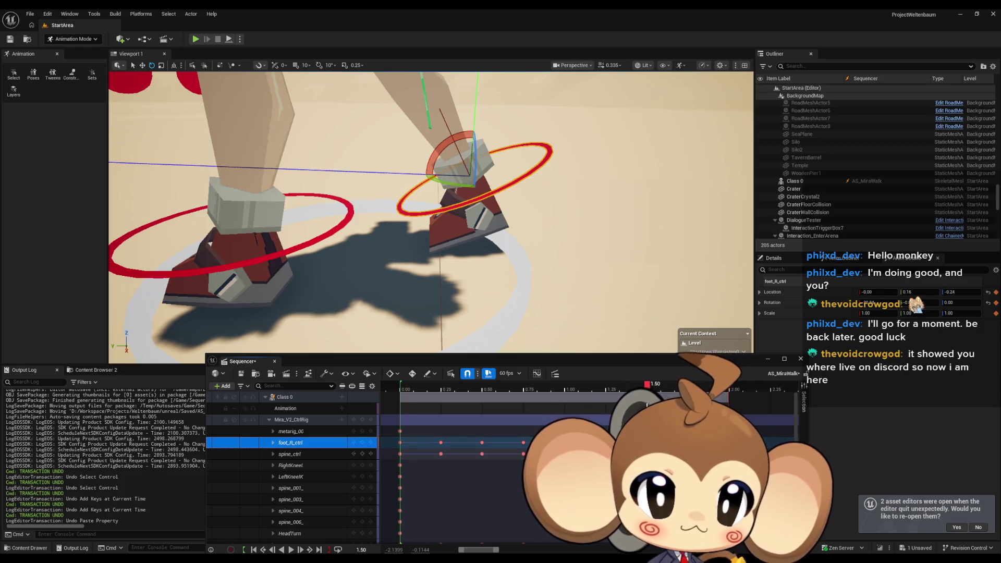
left_click(689, 386)
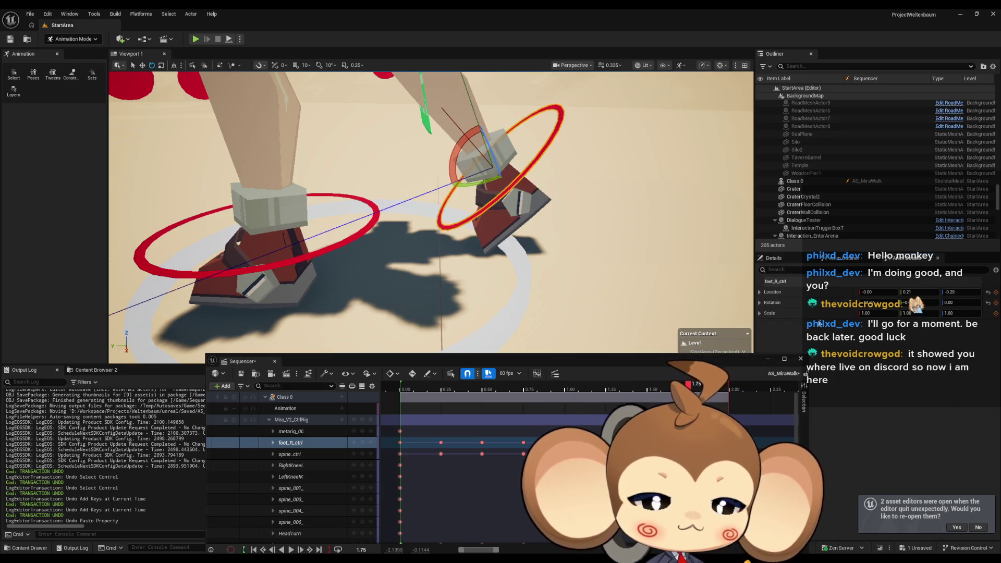
left_click(362, 443)
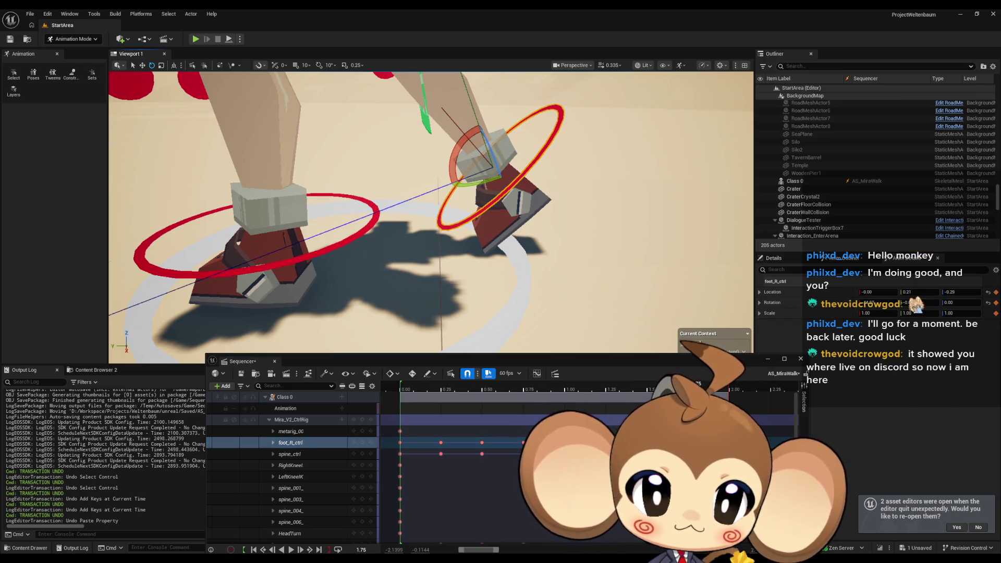
Play the walk animation twice, stopping it back at the start, then jump to the end
left_click(291, 549)
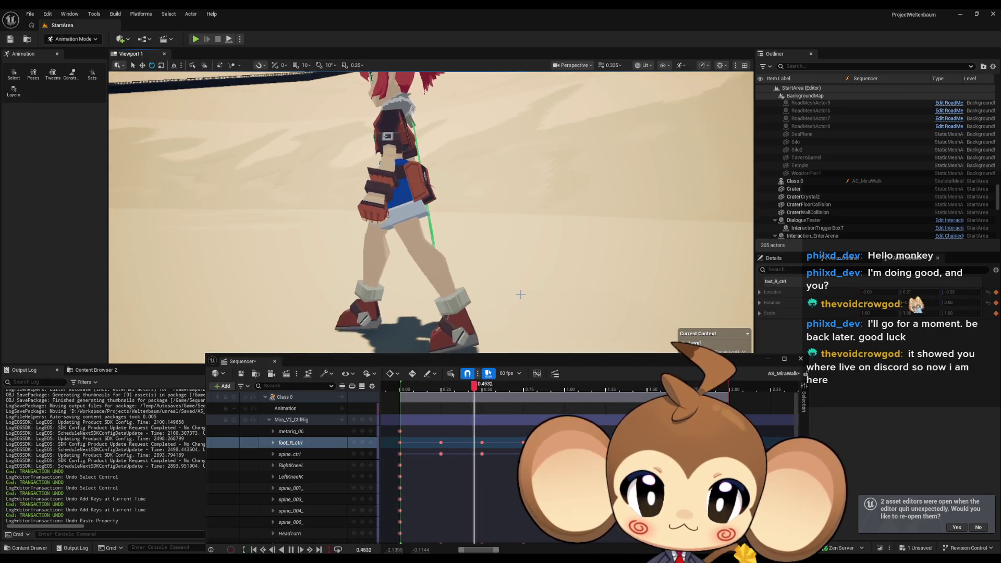
scroll(521, 294, "down", 2)
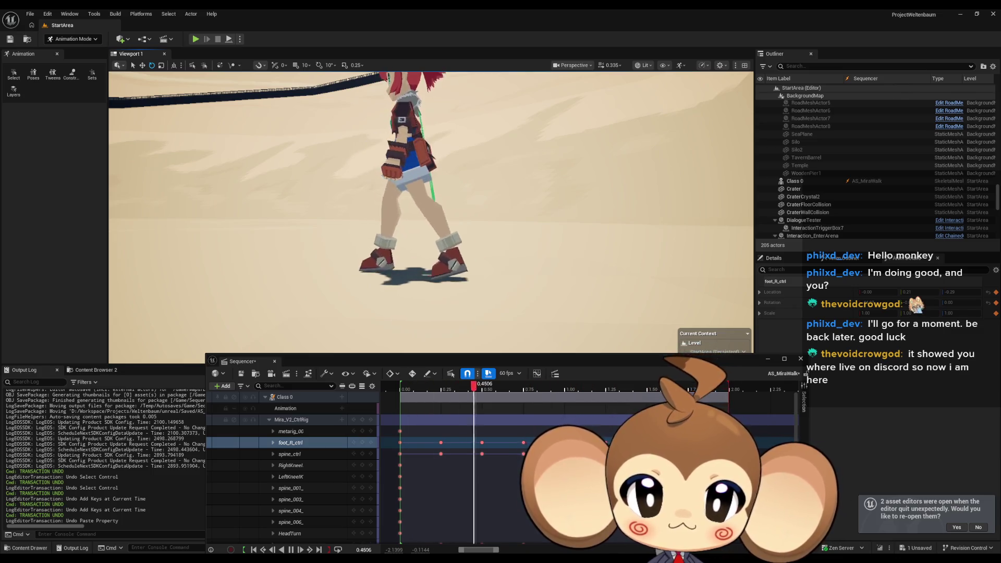
left_click_drag(645, 384, 405, 393)
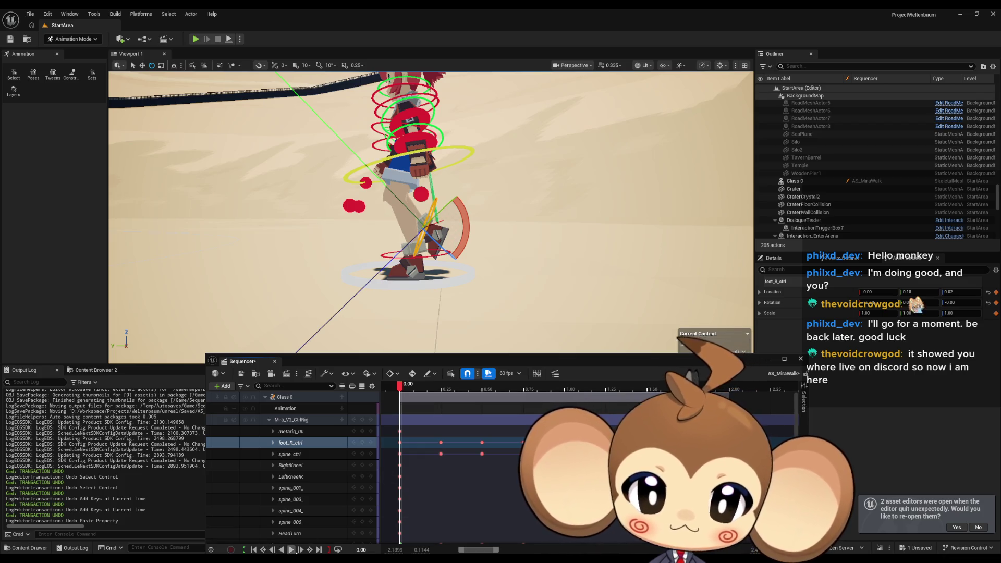
left_click(291, 550)
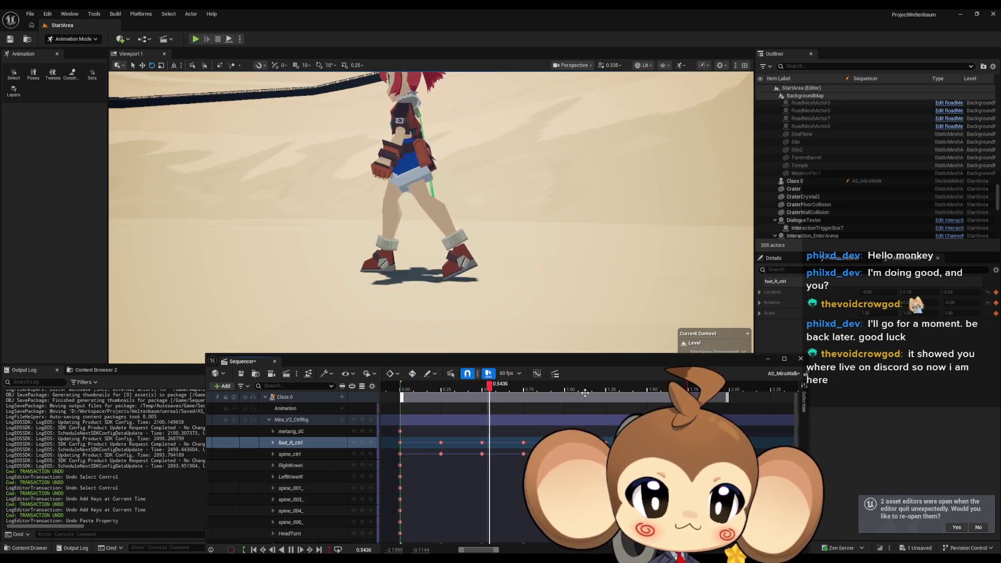
key("space")
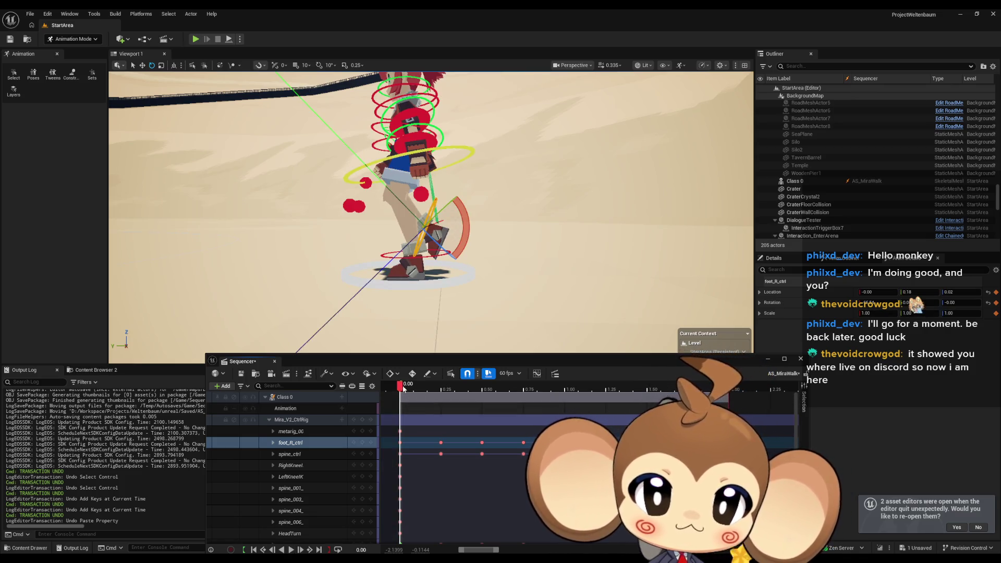
key("ctrl+Up")
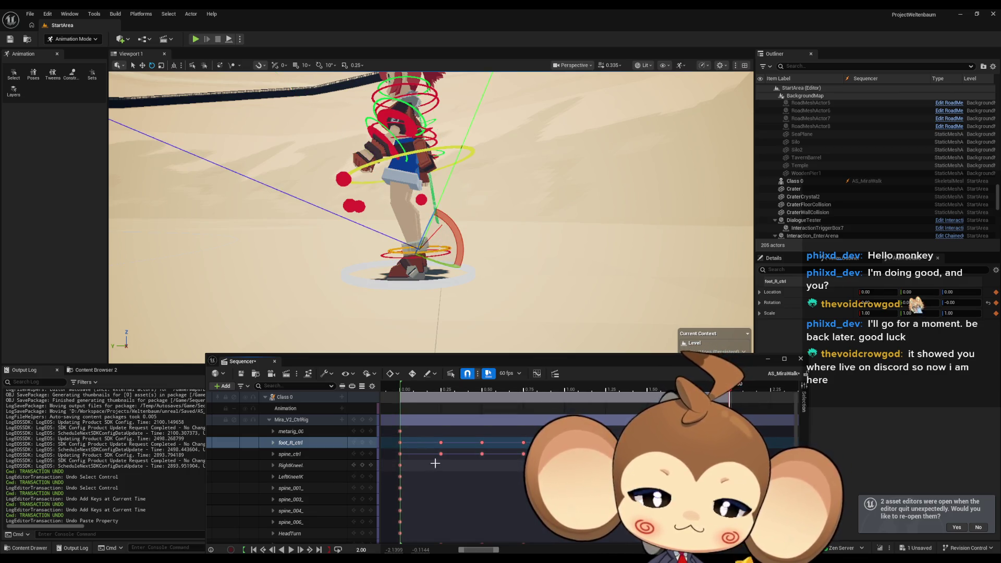
Compare the walk's first and last frames, then set the current time to 0.50
key("Up")
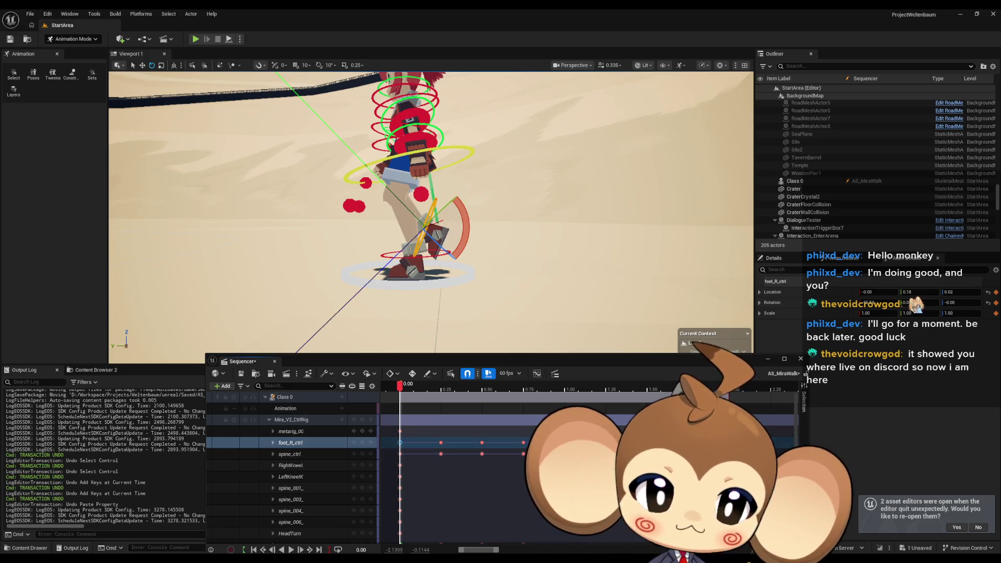
key("Down")
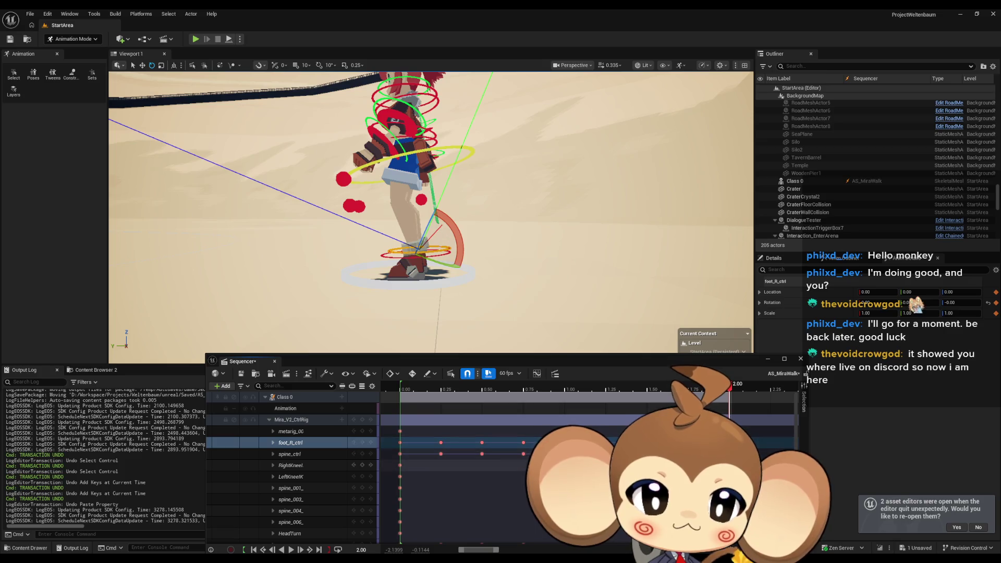
left_click(728, 392)
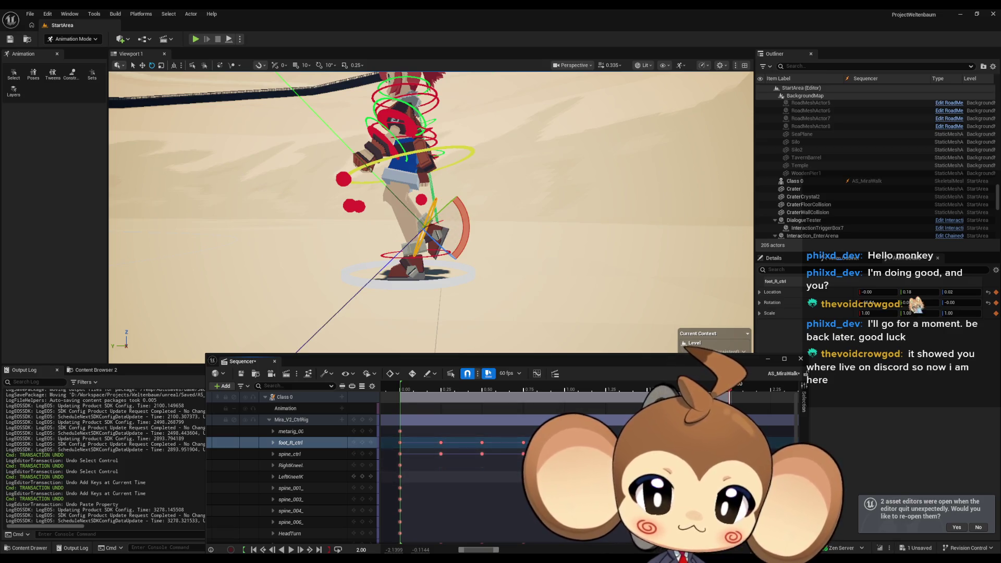
mouse_move(728, 392)
left_mouse_down()
mouse_move(399, 392)
mouse_move(666, 395)
left_mouse_up()
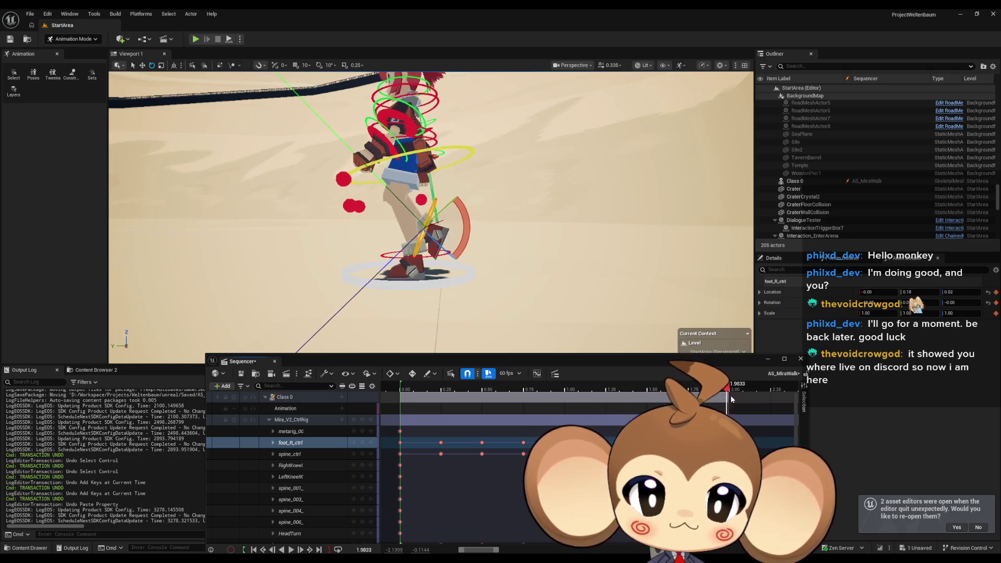
Play the walk in a loop and orbit the view to face the character's front
key("space")
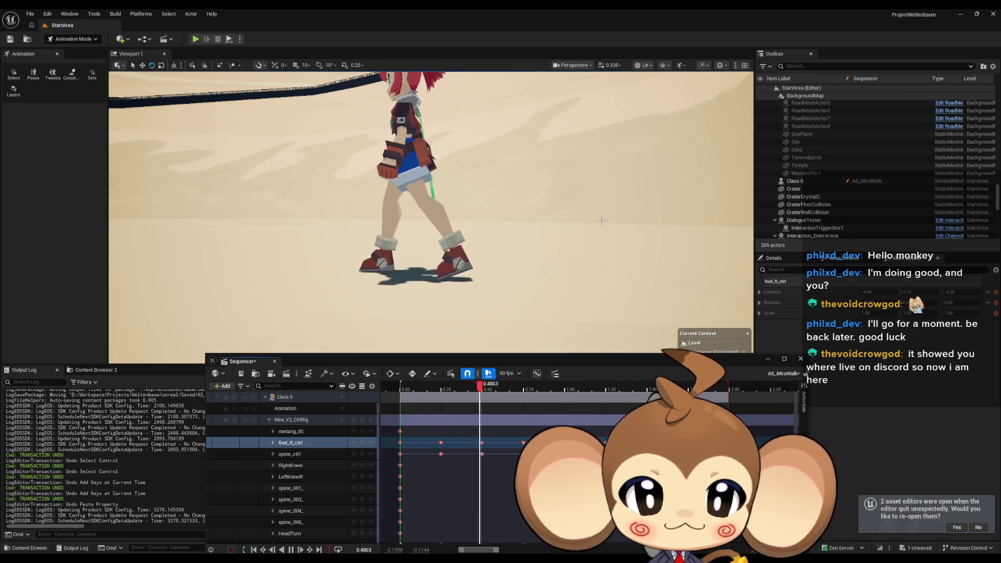
mouse_move(602, 221)
left_mouse_down()
mouse_move(509, 221)
mouse_move(490, 193)
left_mouse_up()
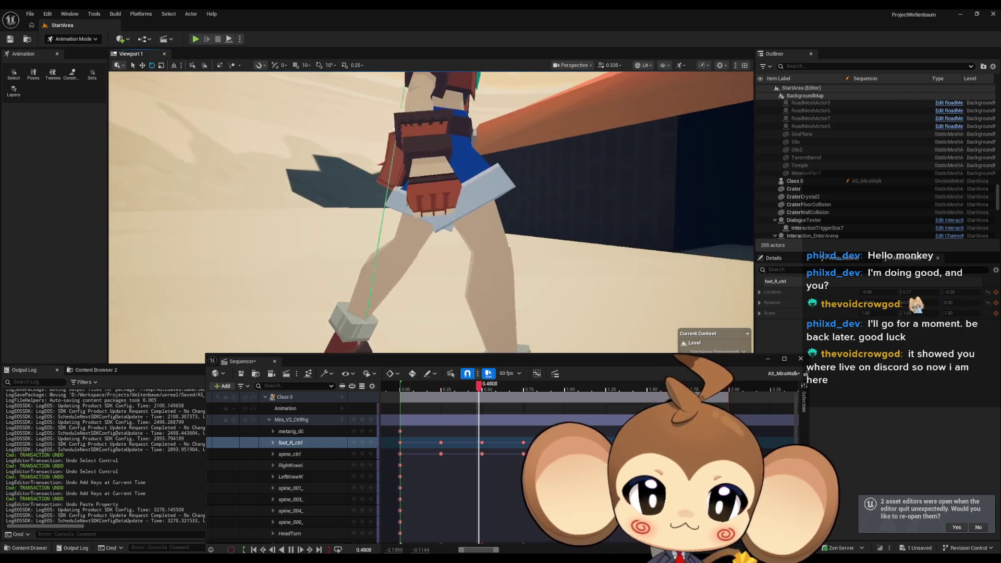
scroll(490, 193, "down", 5)
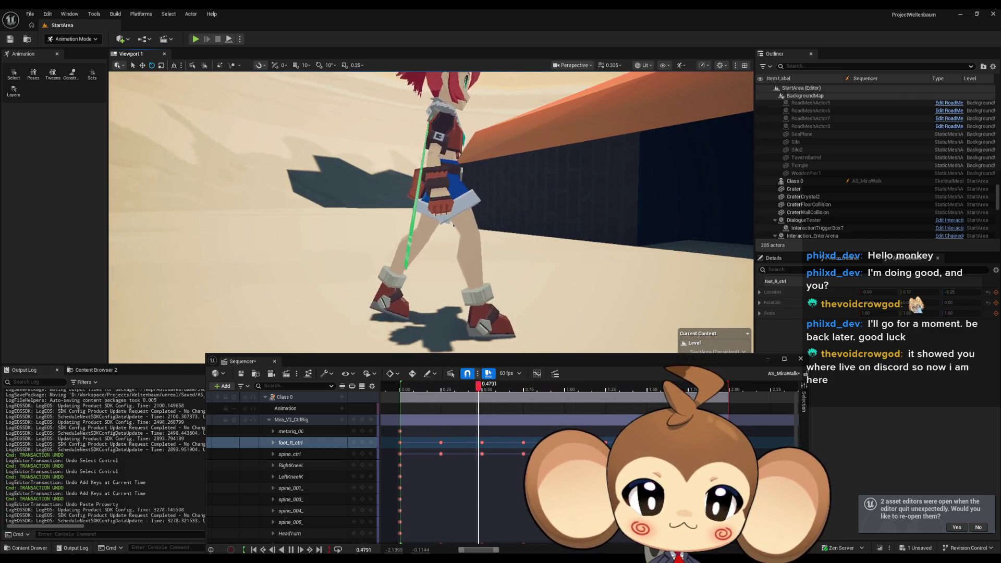
Show the rig gizmos again and select the frame-0 arm keys, with time at 2.00
key("g")
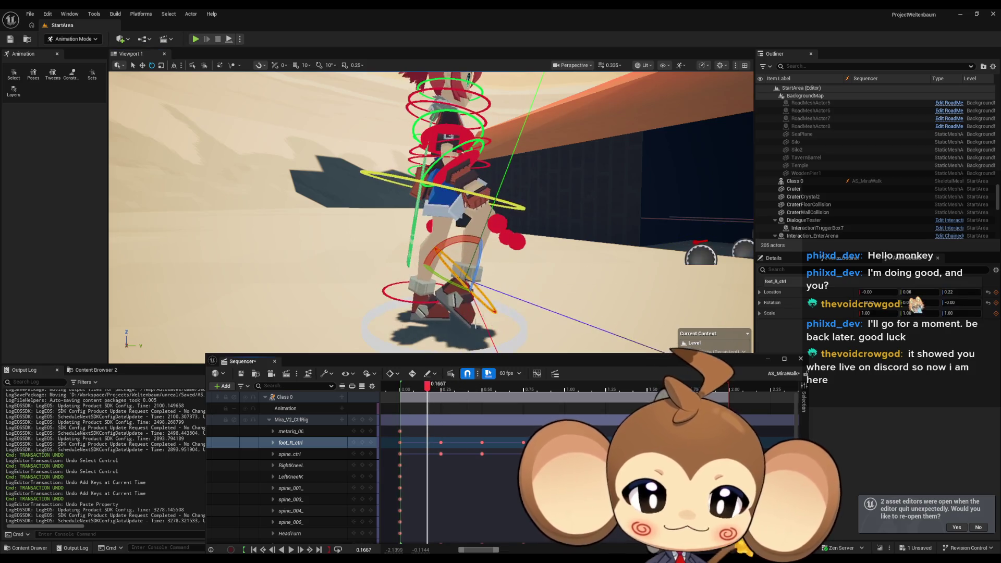
scroll(292, 465, "down", 5)
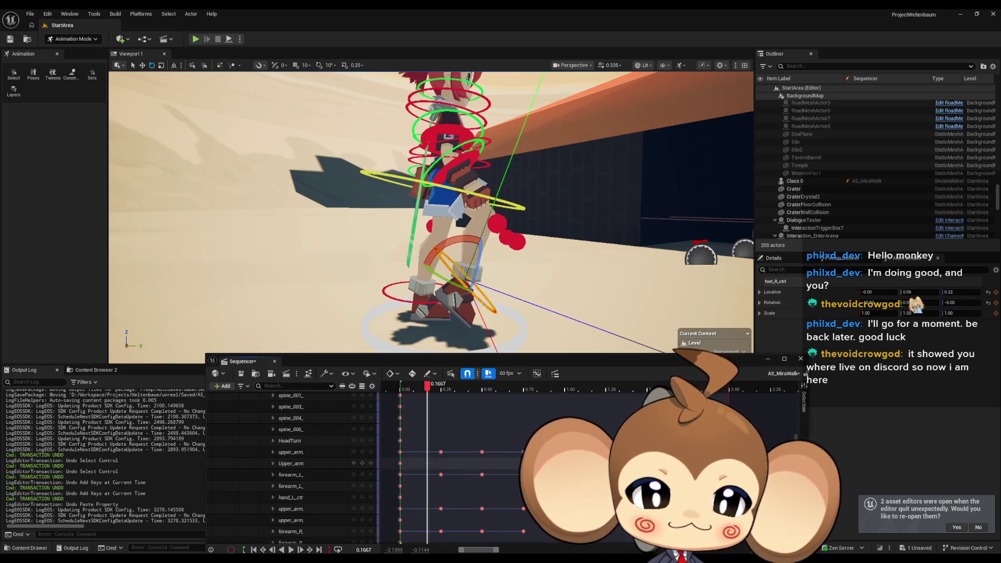
left_click(401, 452)
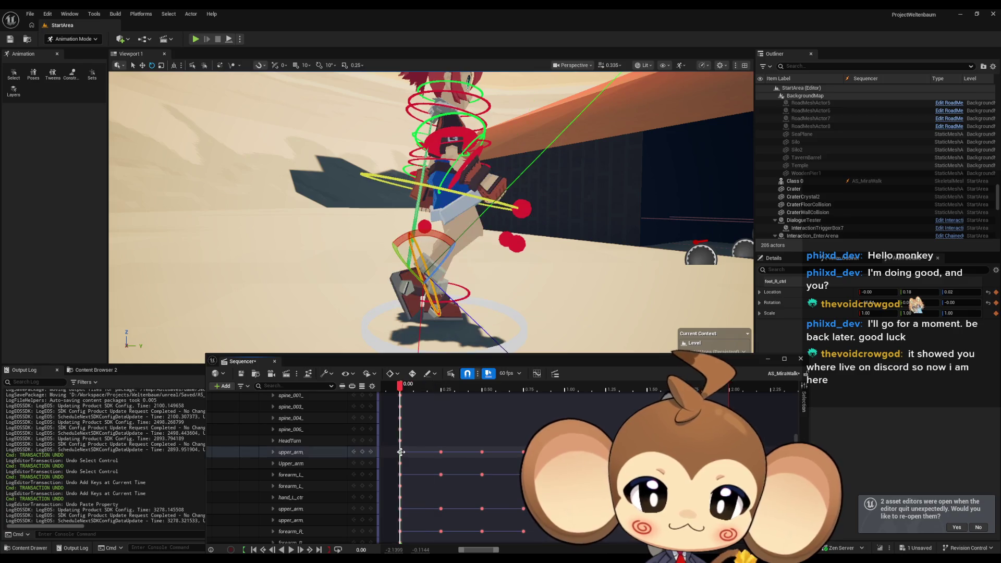
left_click(731, 390)
left_click(731, 390)
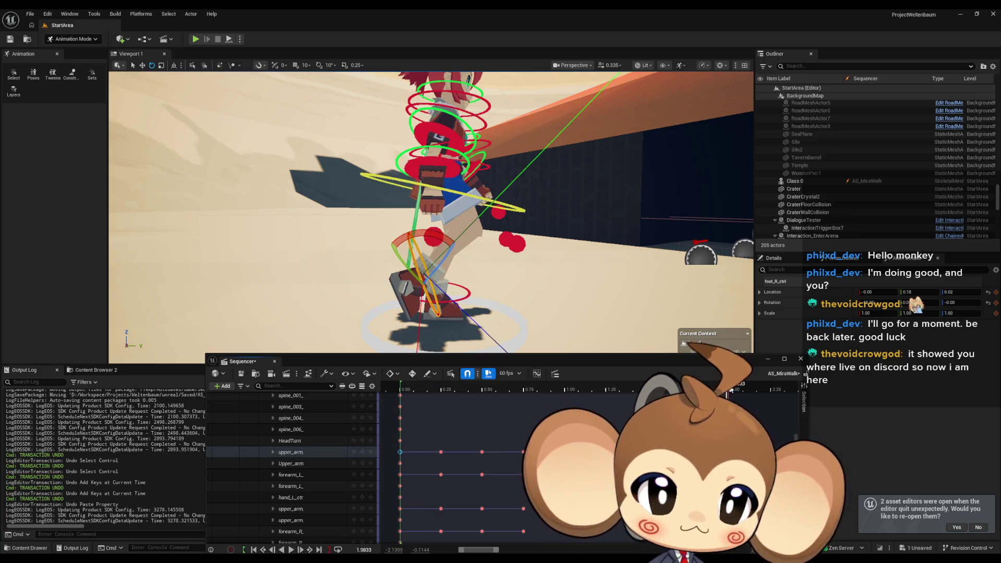
left_click(400, 474, "shift")
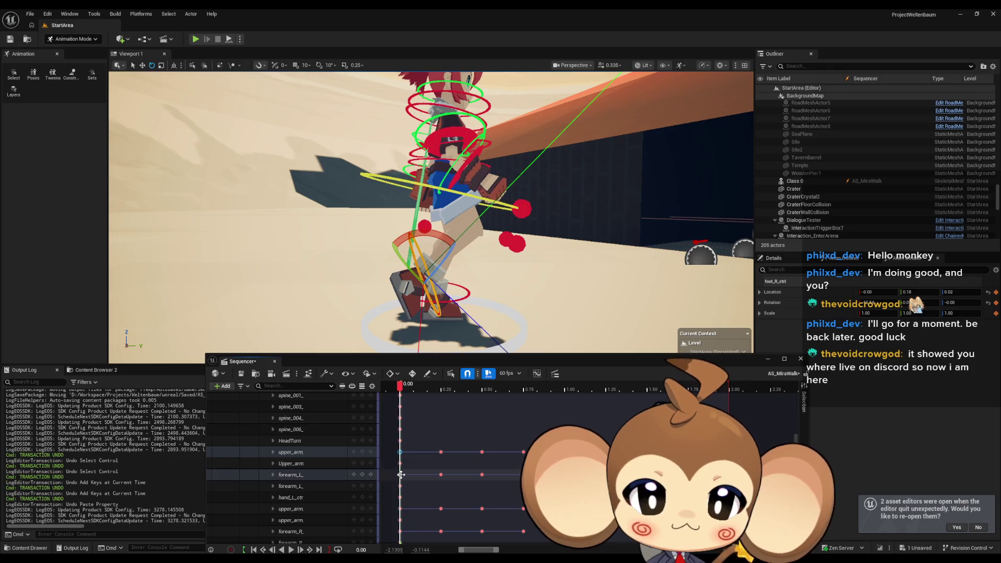
left_click(400, 508, "shift")
left_click(400, 531, "shift")
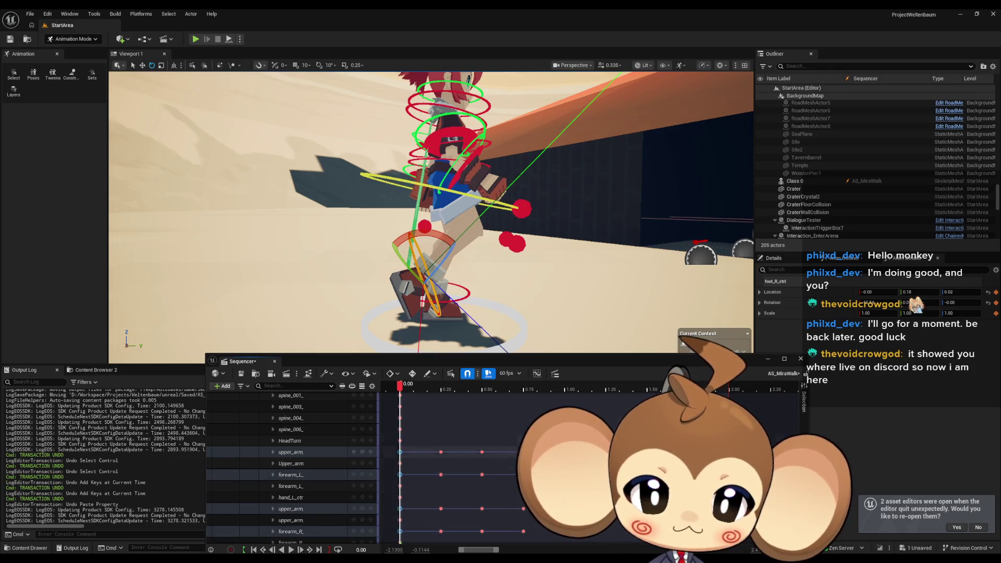
left_click(730, 388)
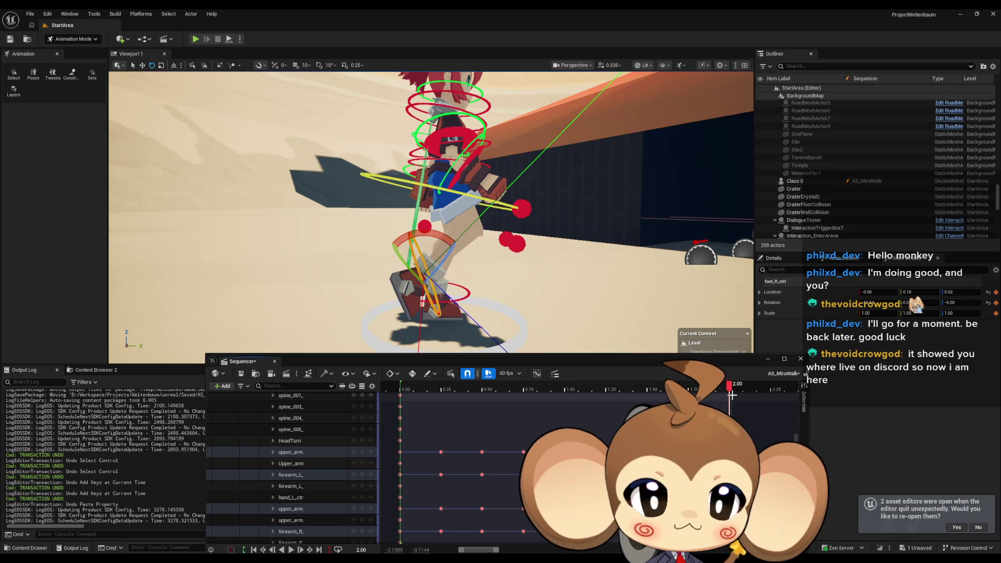
Keep only the frame-0 upper_arm key selected and select the left upper-arm control track
scroll(626, 459, "down", 2)
scroll(503, 470, "down", 1)
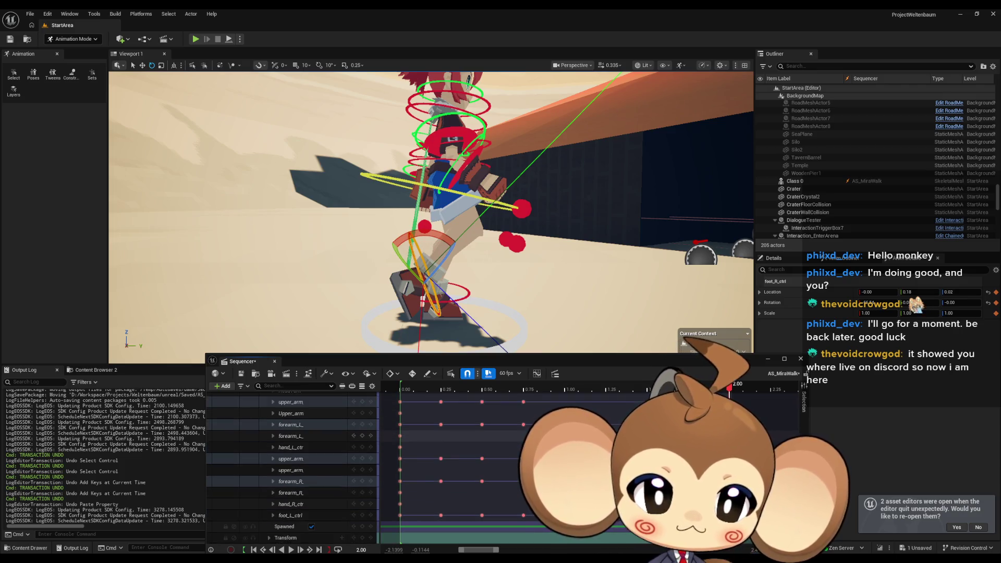
left_click(401, 414)
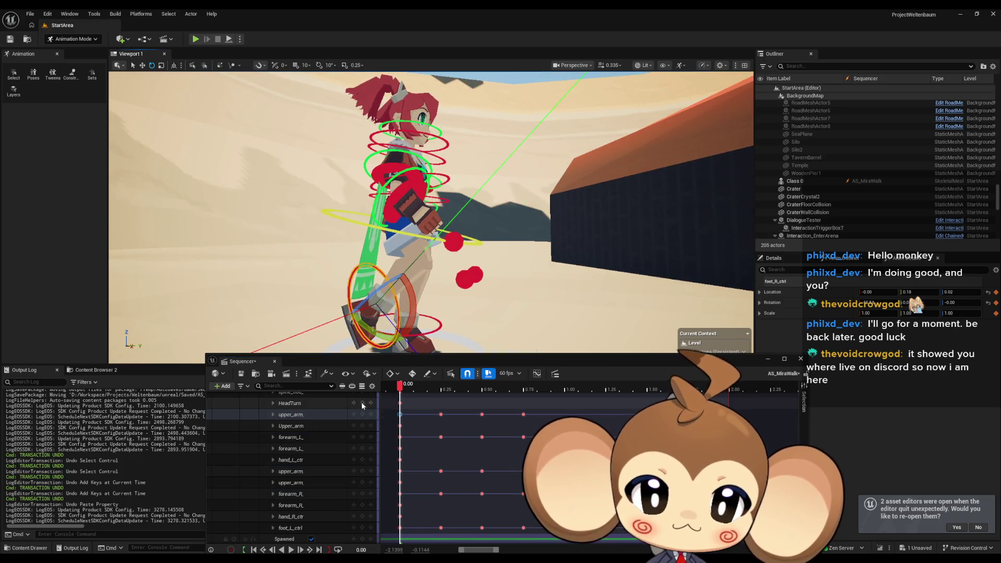
left_click(313, 414)
Orbit around to the character's side and frame the view on the left upper-arm control
left_click_drag(512, 224, 183, 232)
scroll(292, 459, "down", 1)
scroll(292, 459, "up", 1)
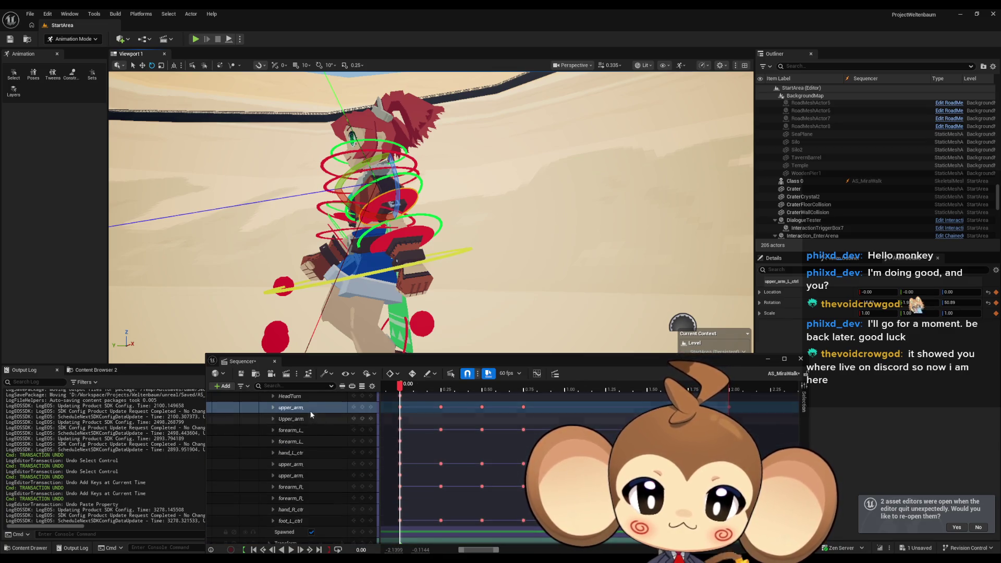
scroll(399, 210, "up", 3)
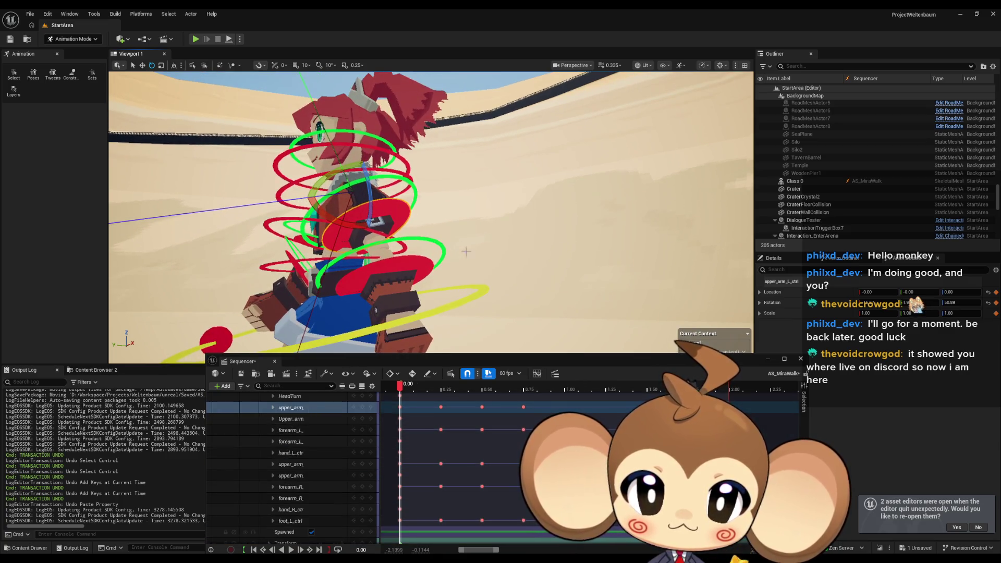
left_click_drag(466, 252, 415, 255)
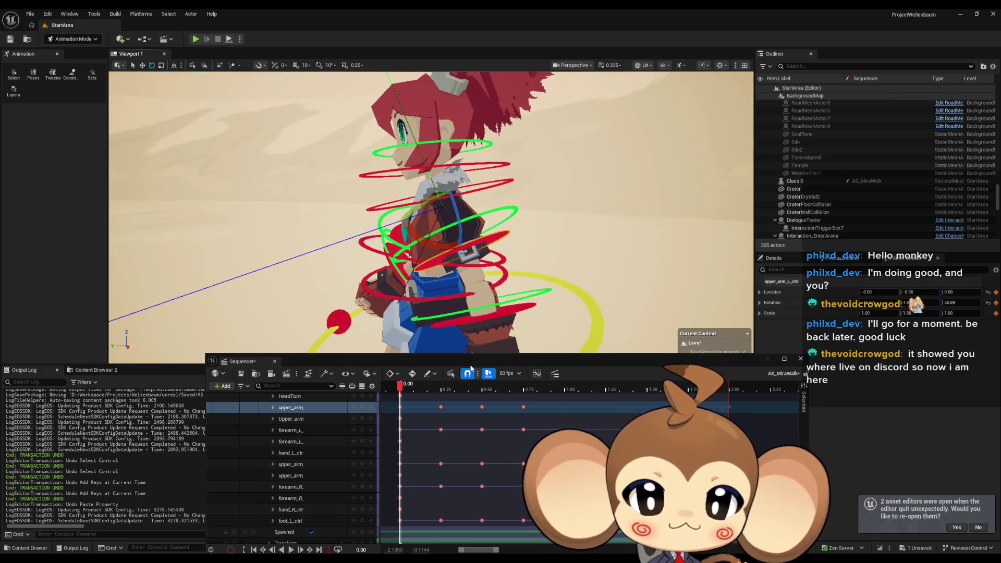
scroll(492, 307, "up", 4)
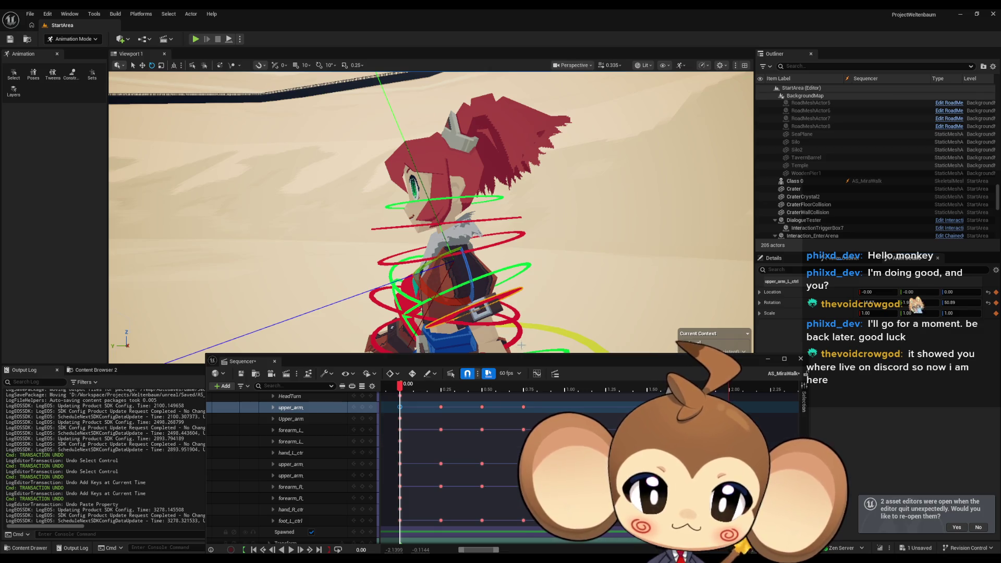
key("f")
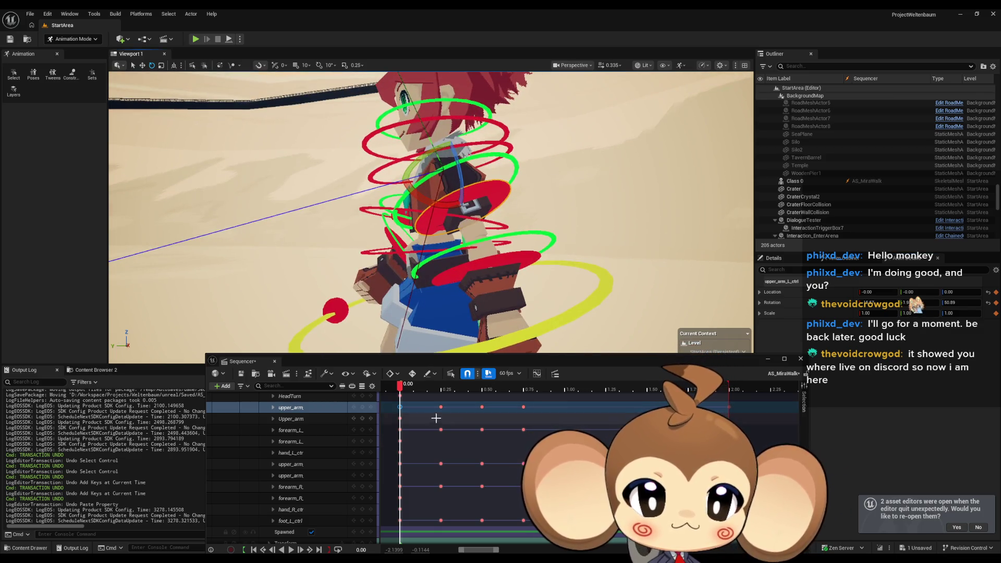
left_click(441, 407)
left_click(441, 389)
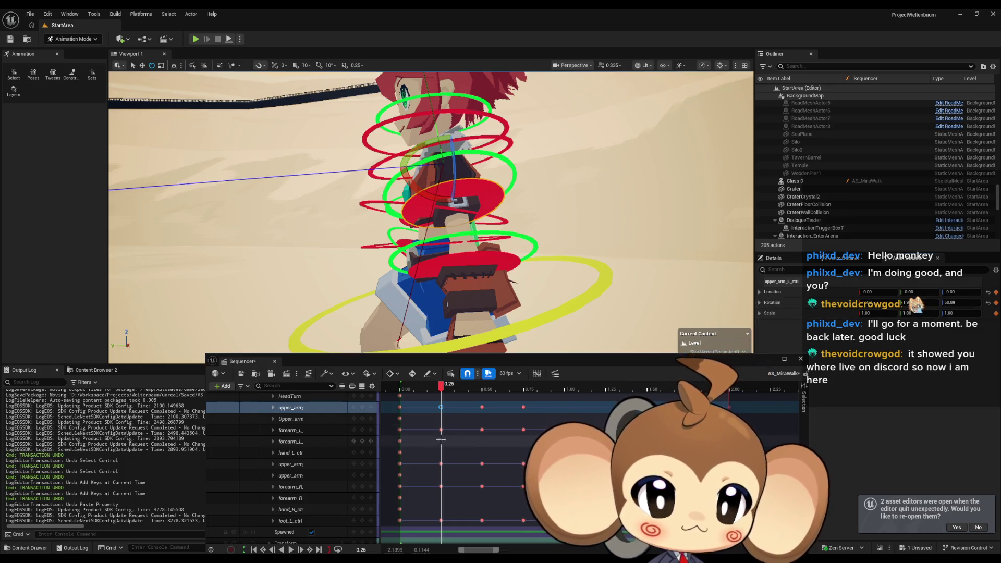
left_click(482, 407)
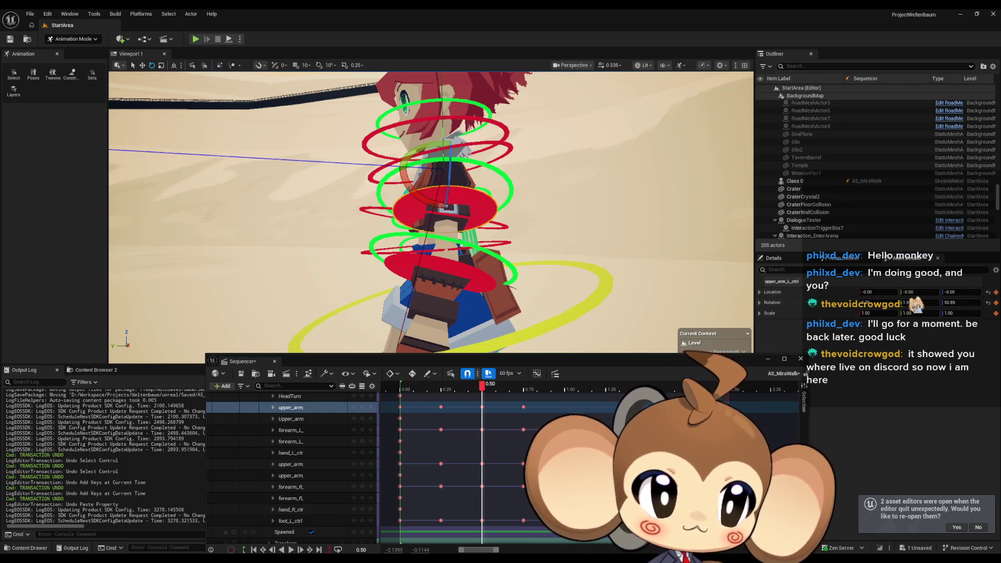
left_click(523, 407)
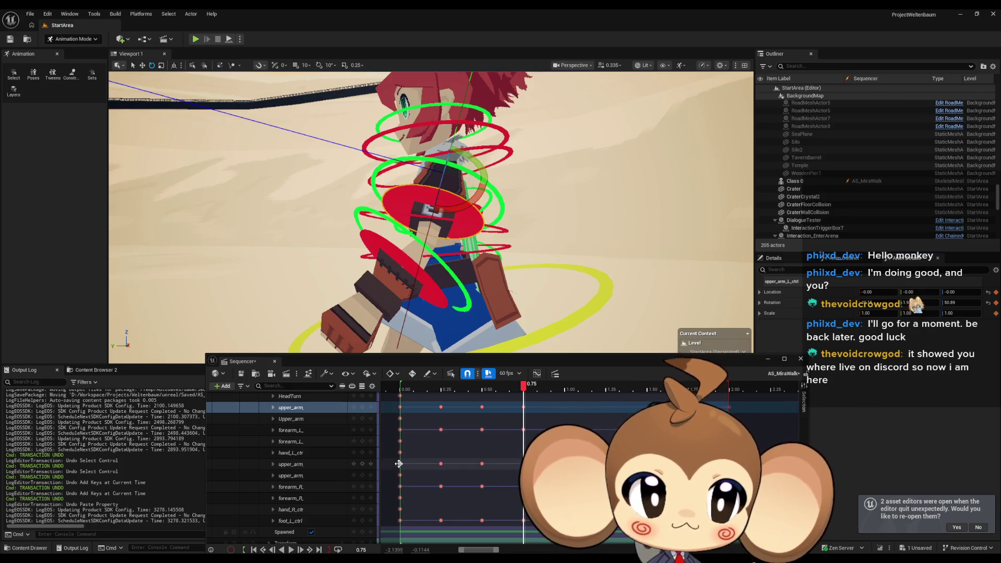
key("Up")
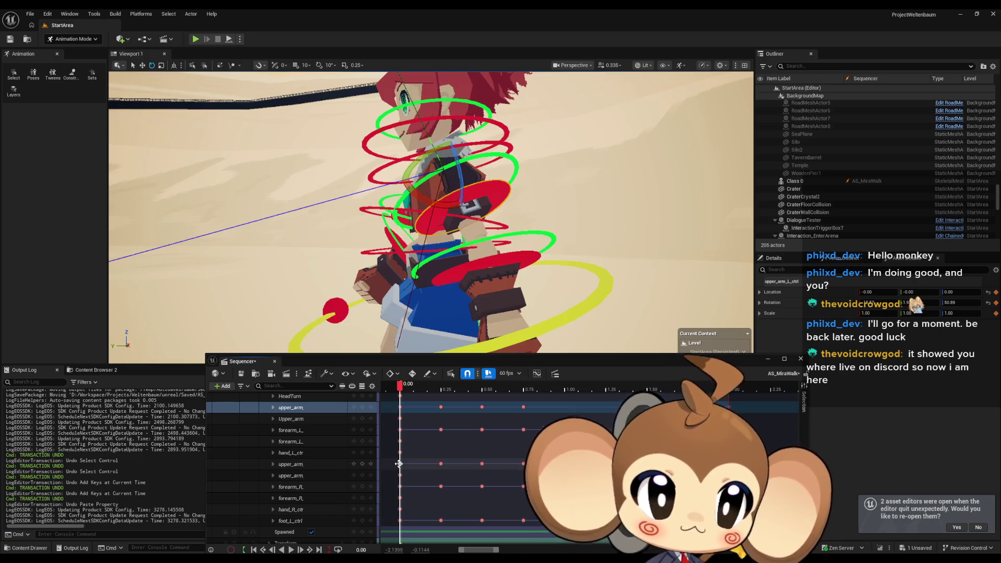
Select the right upper-arm track at 0.25, jump to 1.00 and orbit to the character's side
left_click(440, 464)
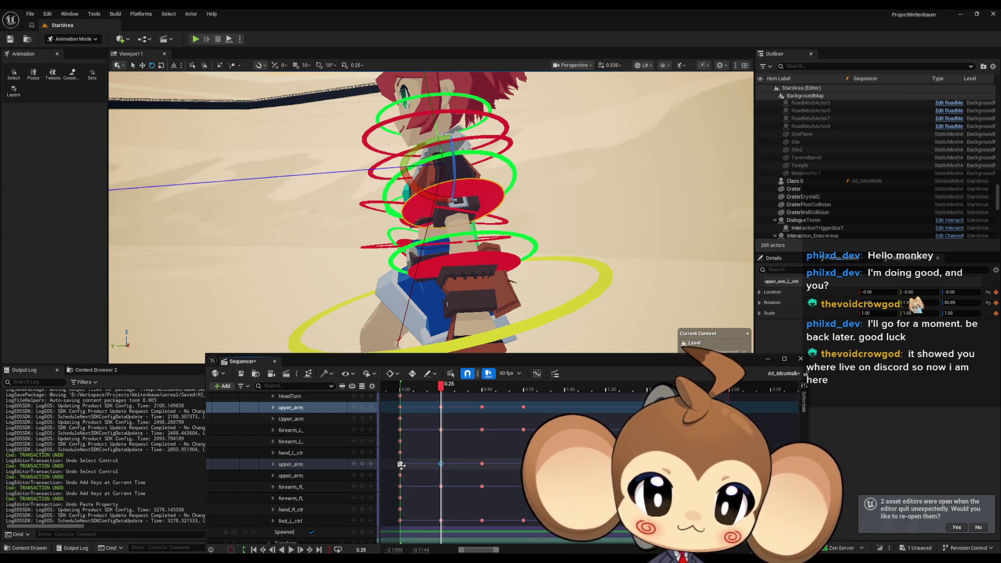
left_click(301, 465)
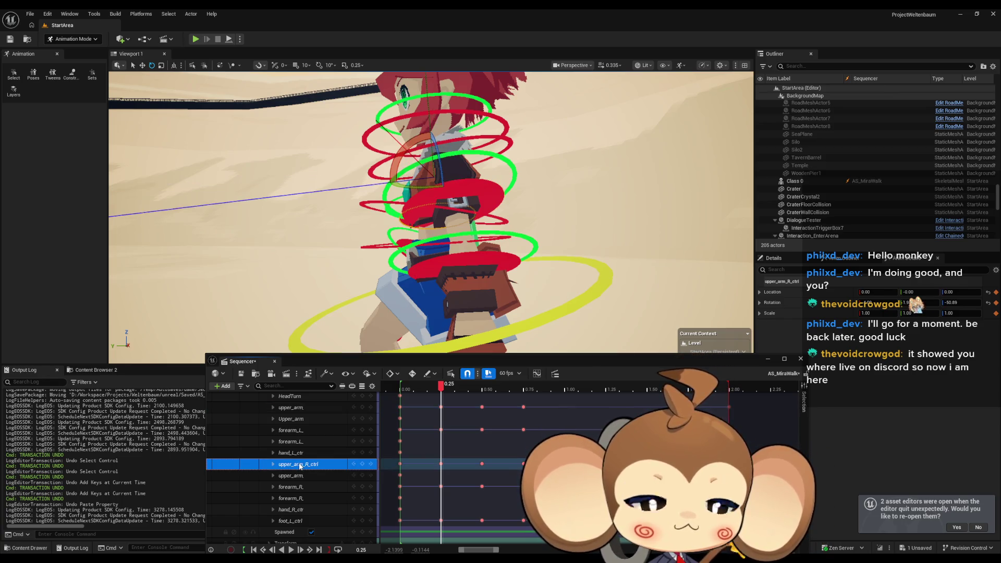
left_click(565, 521)
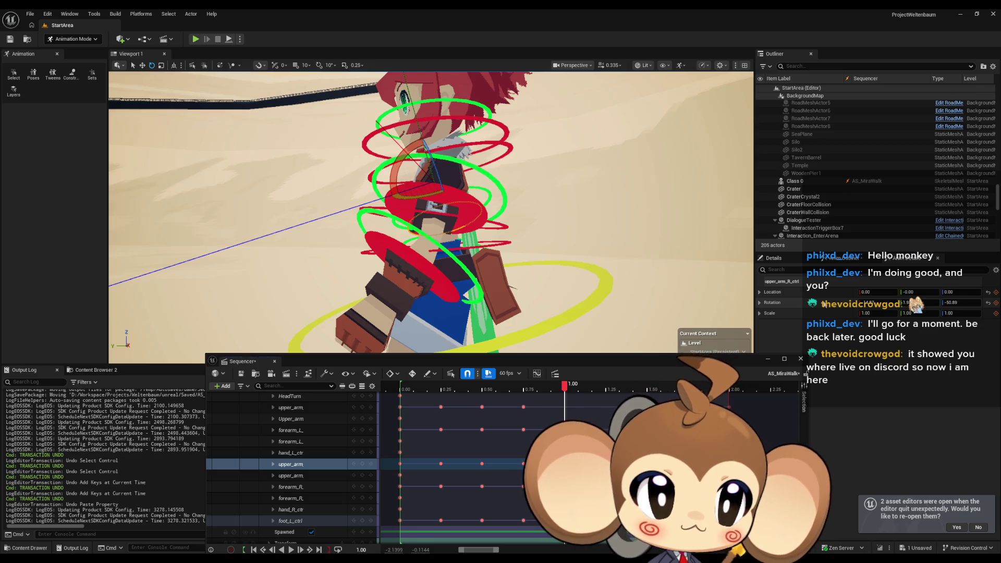
left_click_drag(705, 298, 573, 293)
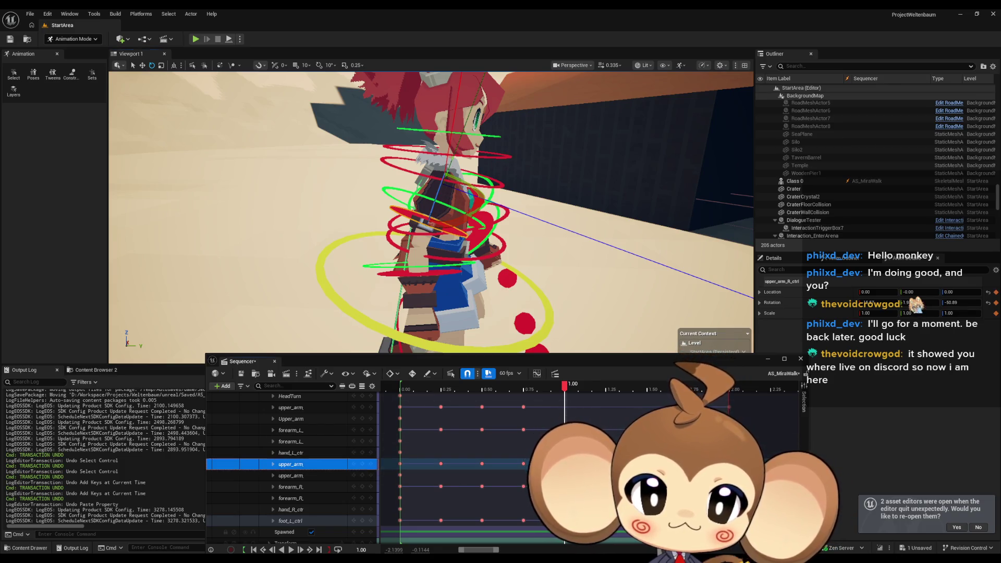
left_click_drag(360, 323, 370, 292)
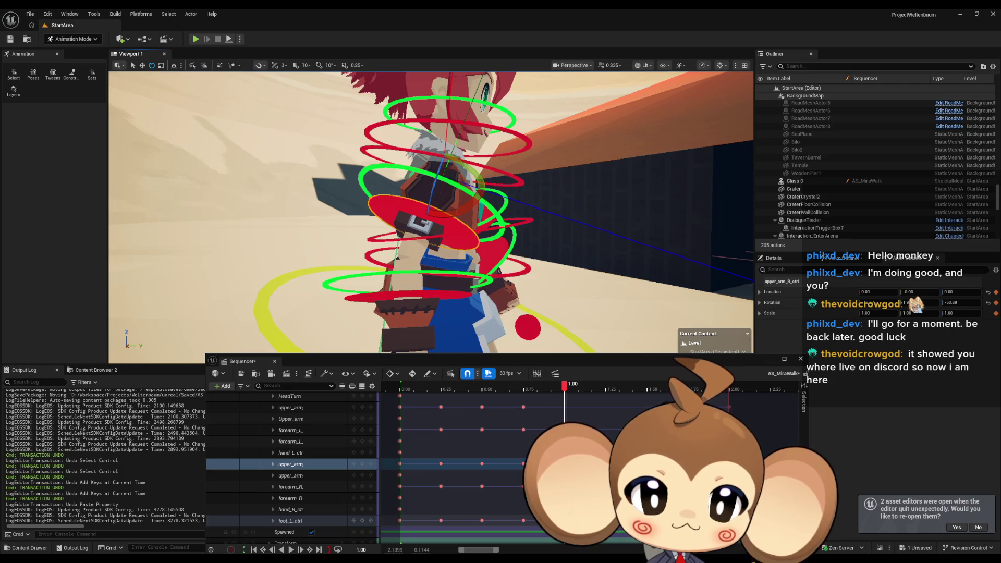
Step the right upper arm through 1.25, 1.50 and 1.75, then scrub back to about 0.97
key("space")
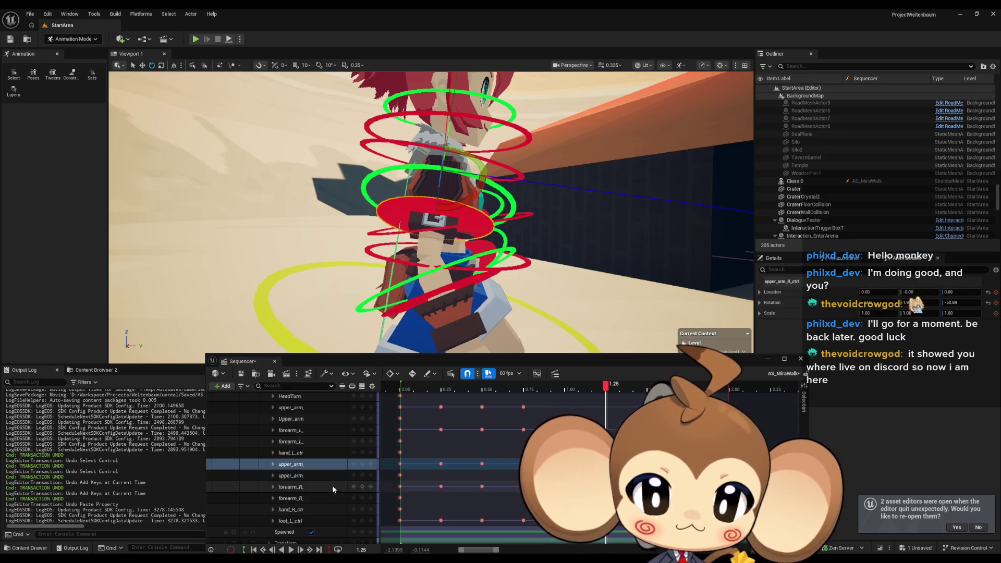
left_click(366, 465)
key("Right")
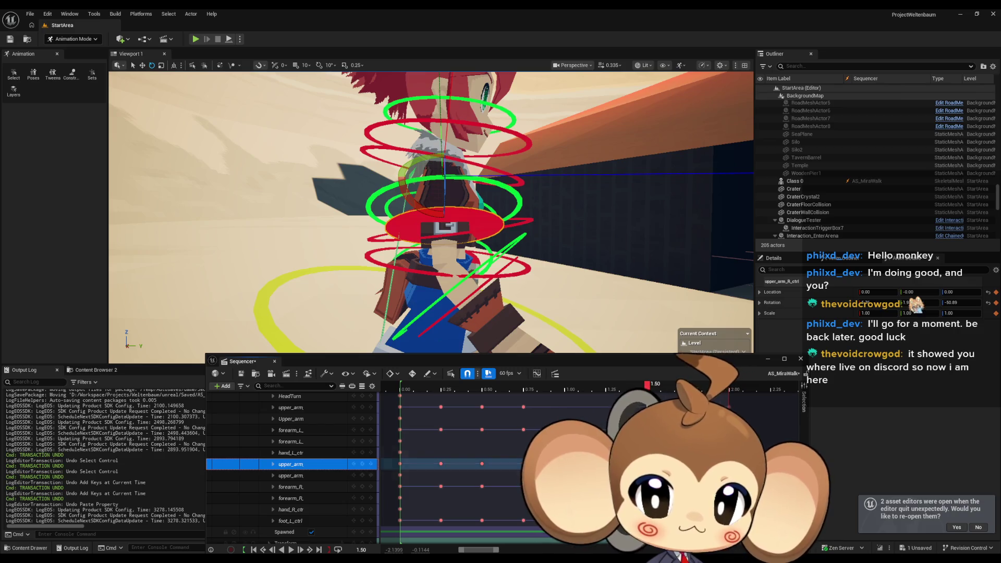
key("Right")
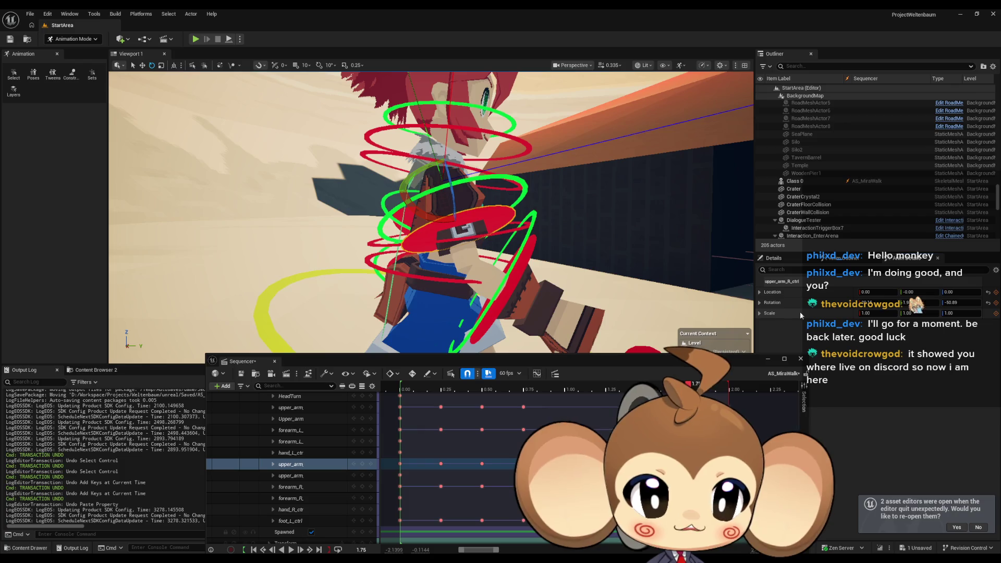
left_click(364, 465)
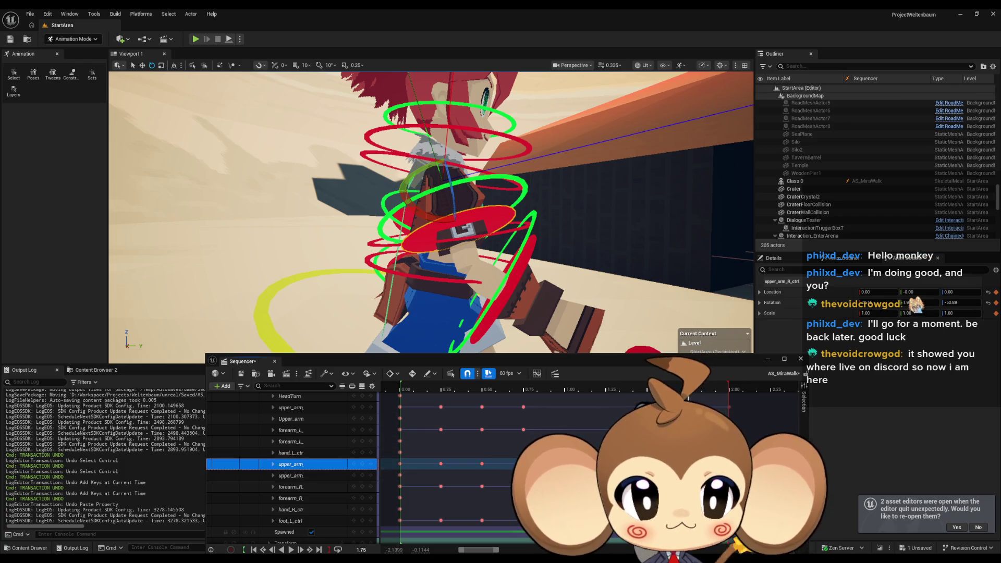
mouse_move(689, 385)
left_mouse_down()
mouse_move(401, 385)
mouse_move(730, 394)
mouse_move(391, 391)
mouse_move(739, 403)
mouse_move(418, 390)
left_mouse_up()
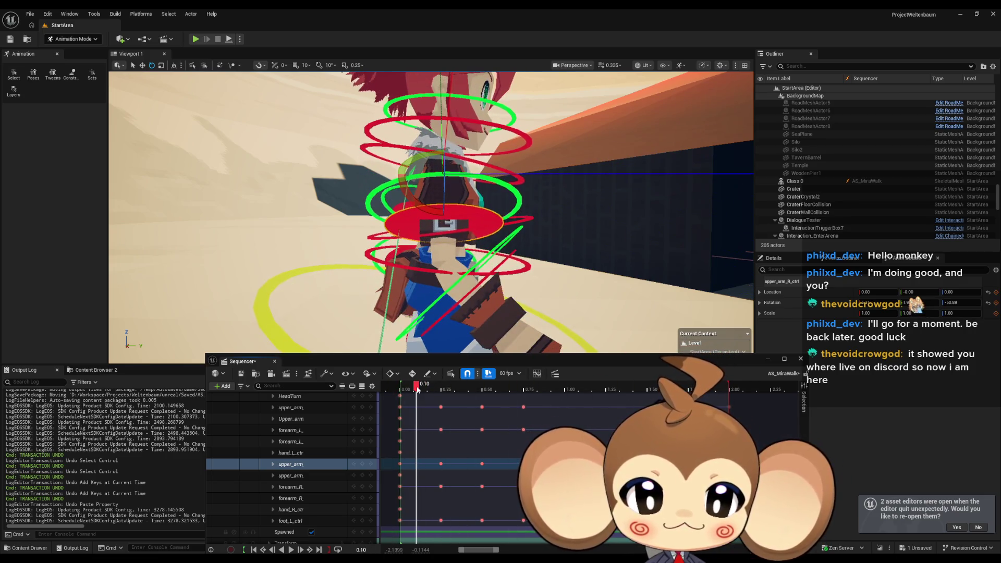
Step the forearm_L keys from 0.00 through 0.25, 0.50 and 0.75, then select forearm_R_ctrl
left_click(400, 430)
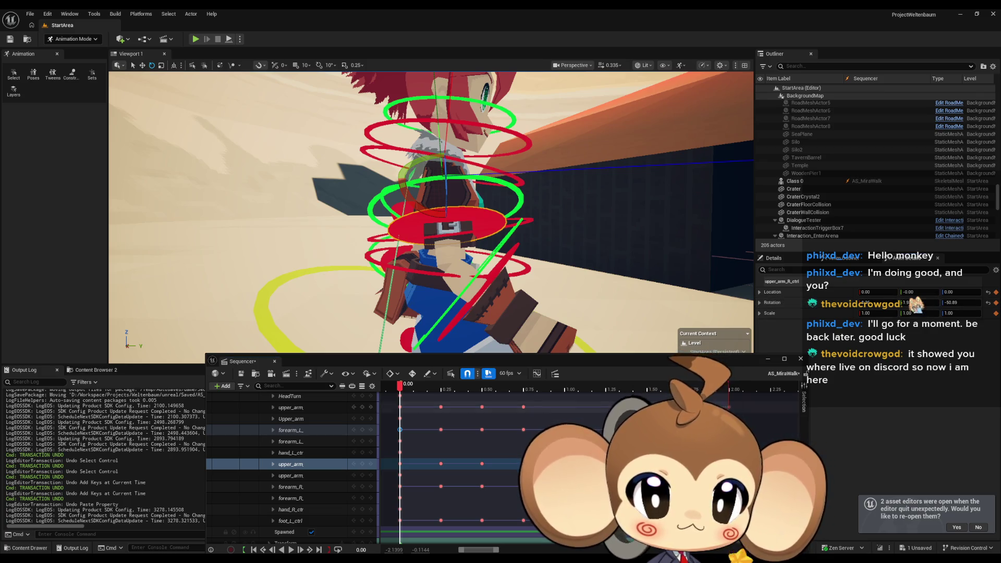
left_click(312, 430)
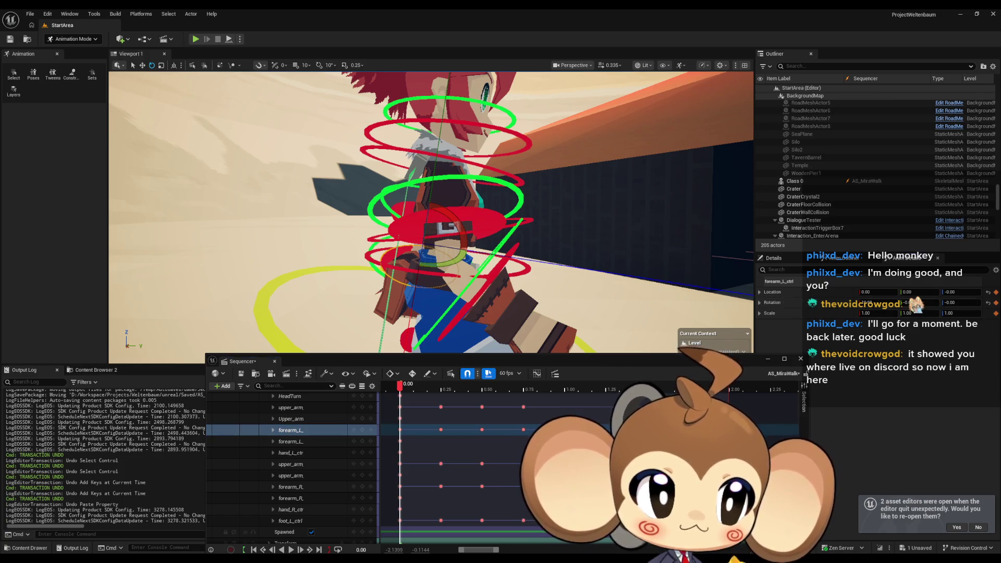
key("period")
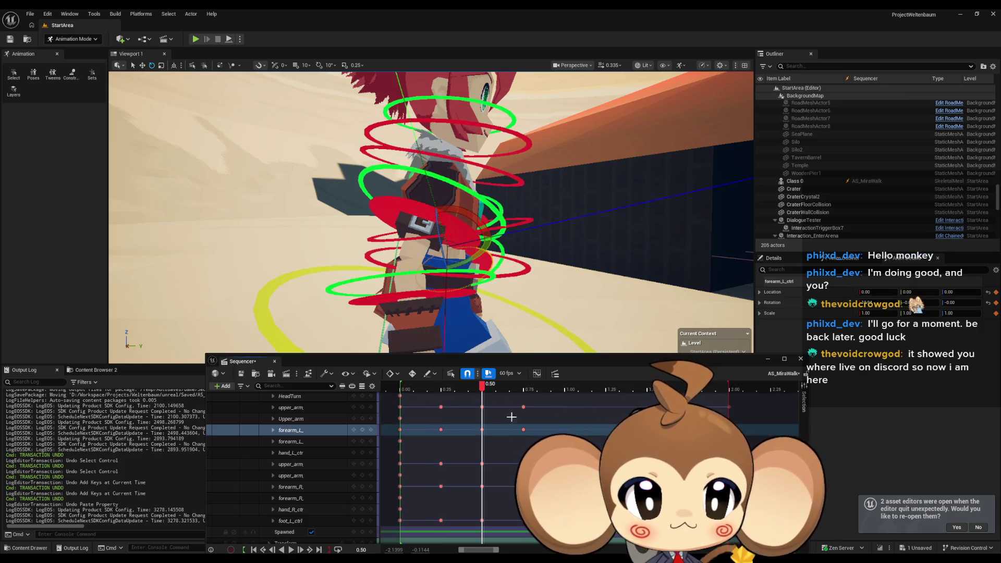
key("period")
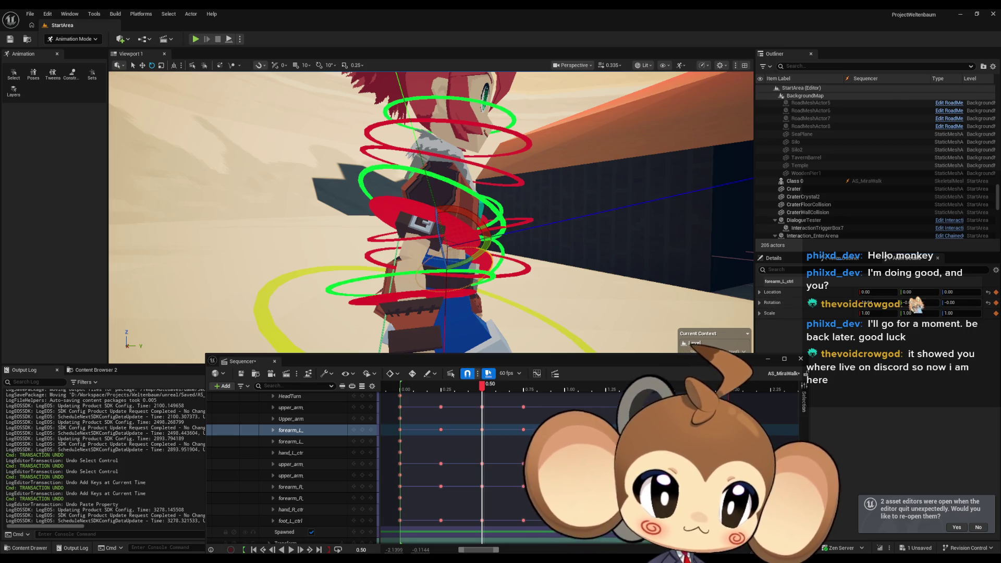
left_click(523, 430)
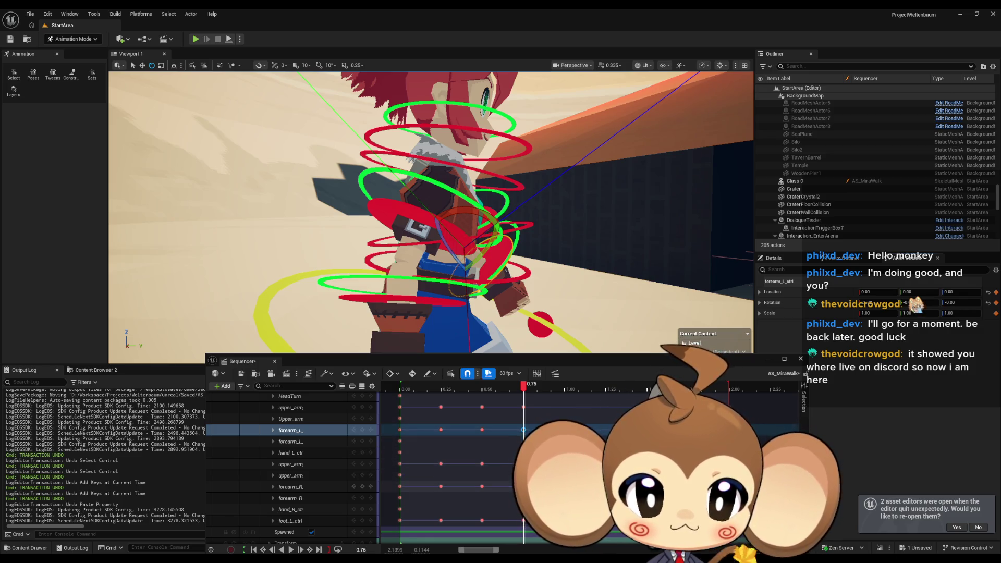
left_click(324, 490)
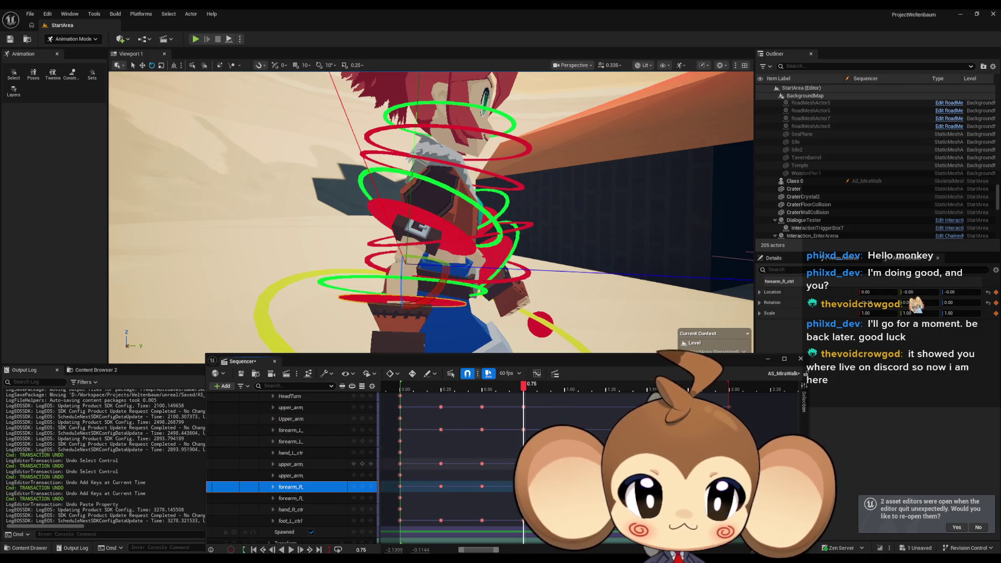
Move to 1.00 and undo the right forearm keys just added at 0.75
left_click(564, 384)
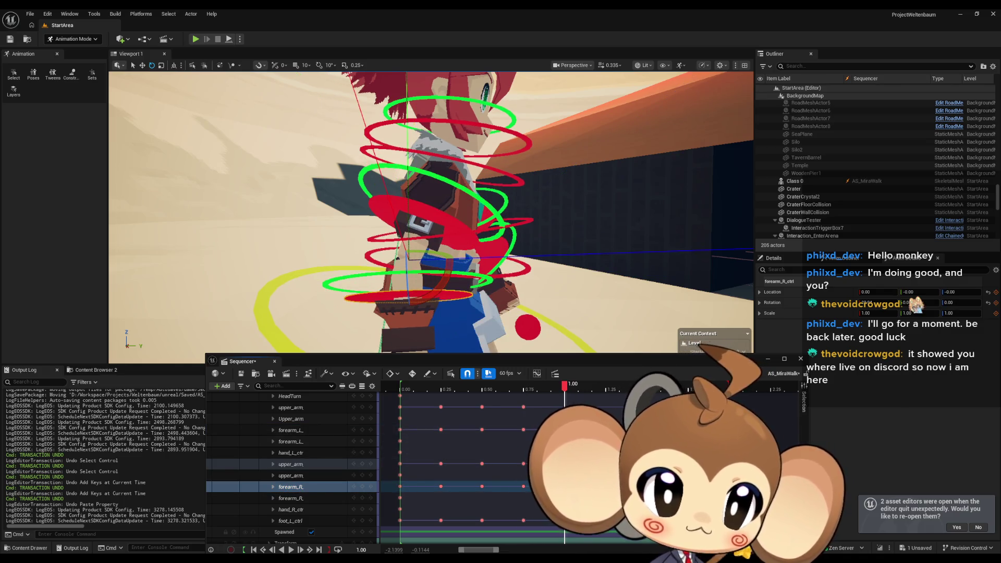
key("ctrl+z")
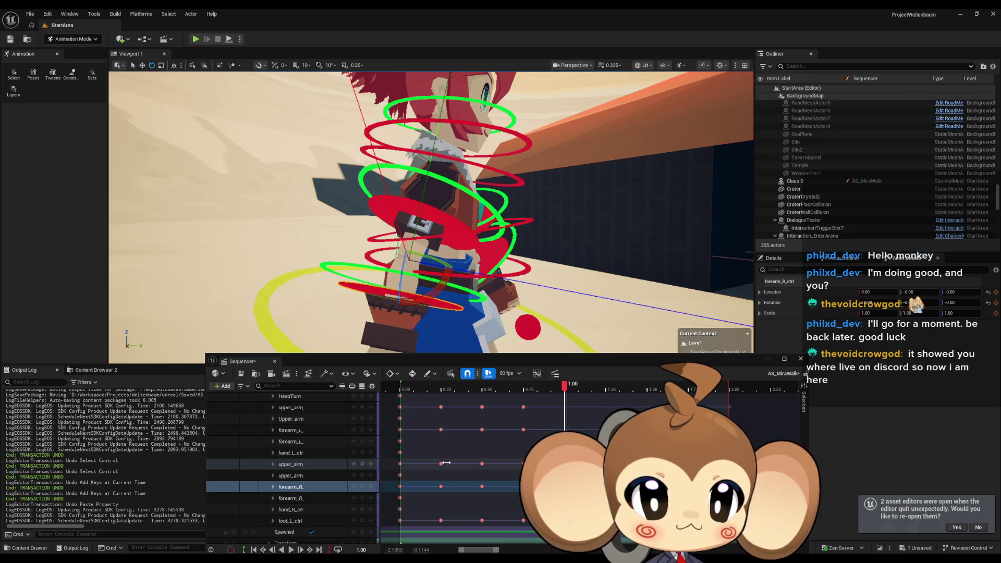
left_click(312, 487)
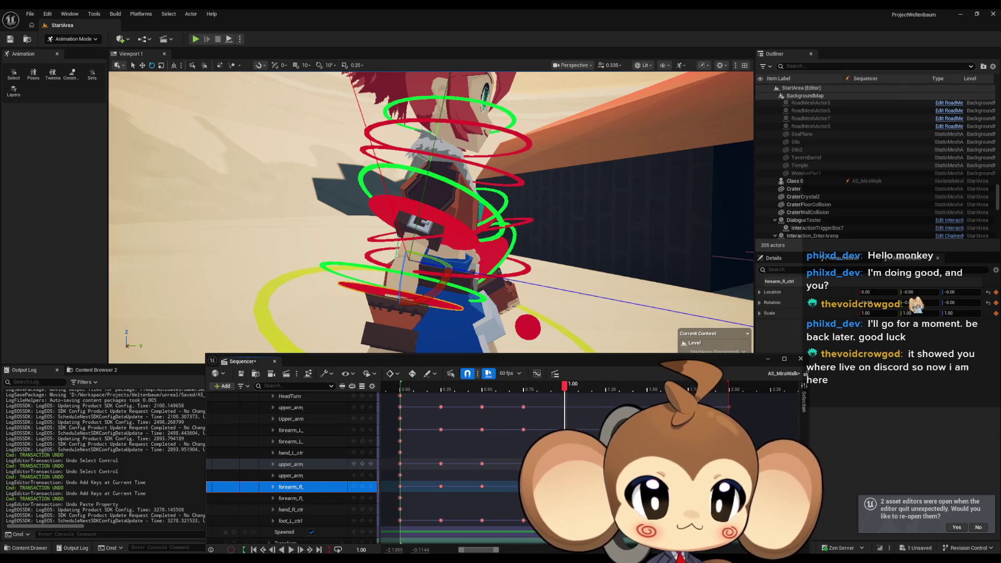
key("ctrl+z")
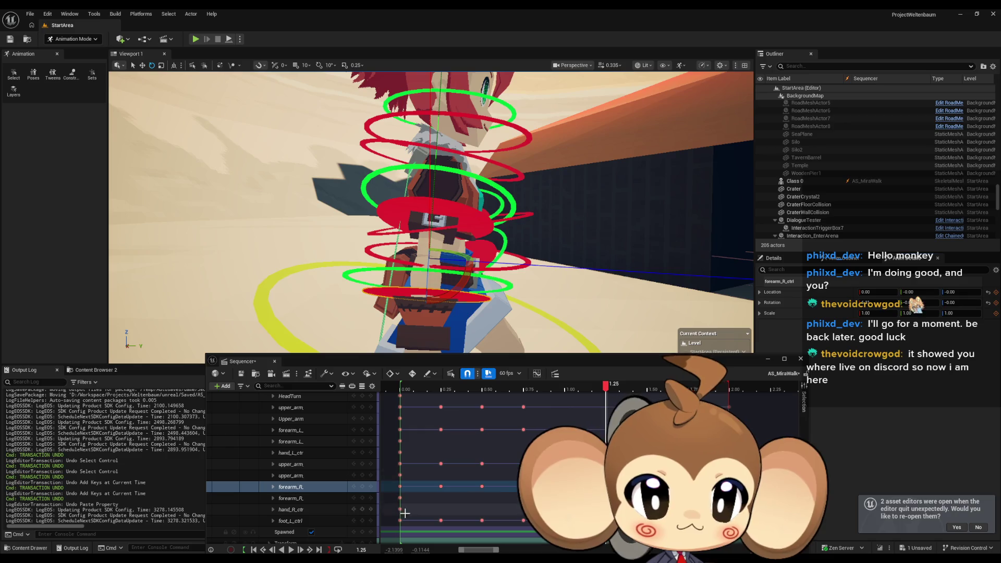
Key the right forearm at 1.25, 1.50 and 1.75, then rewind to the start and play
left_click(489, 468)
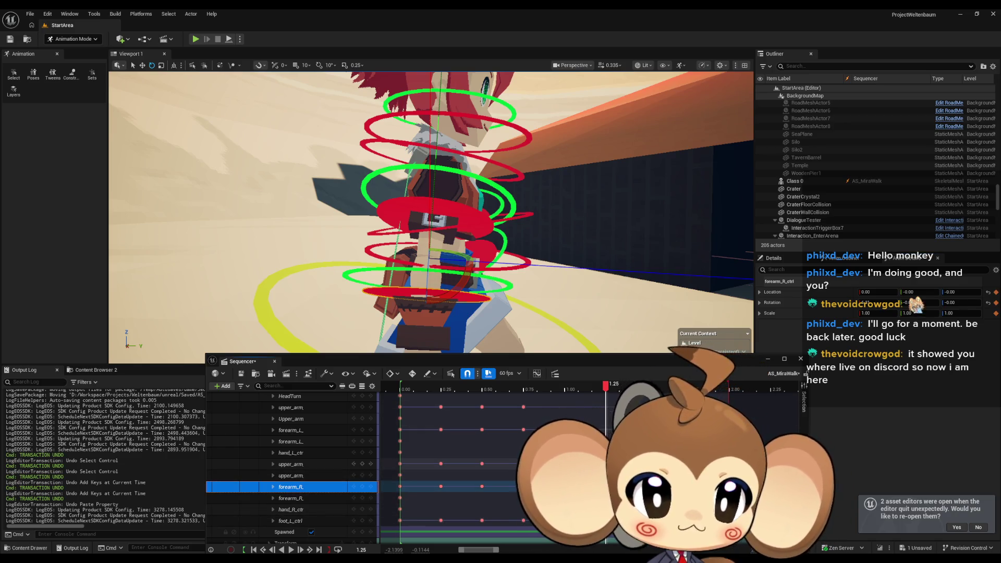
key("period")
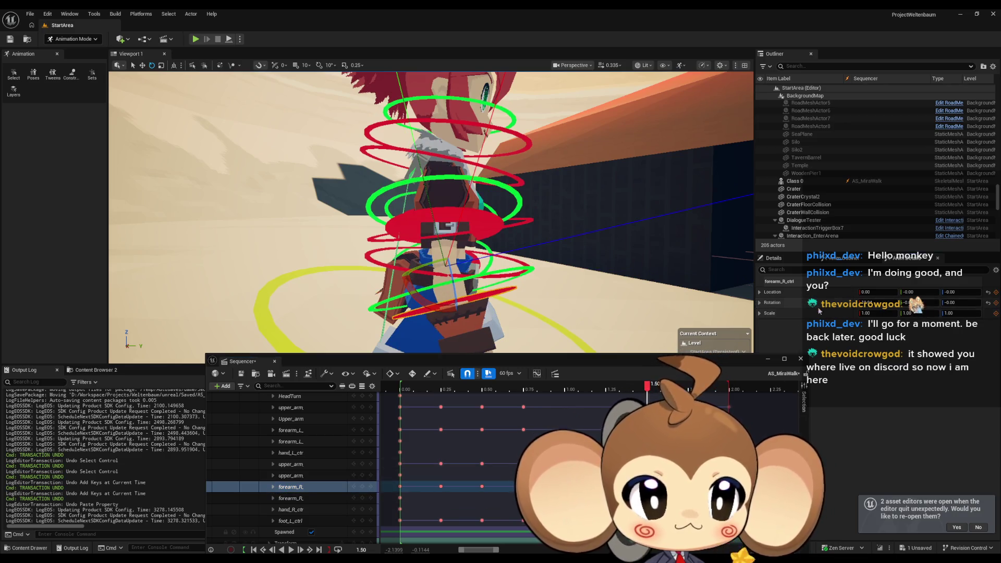
left_click(363, 488)
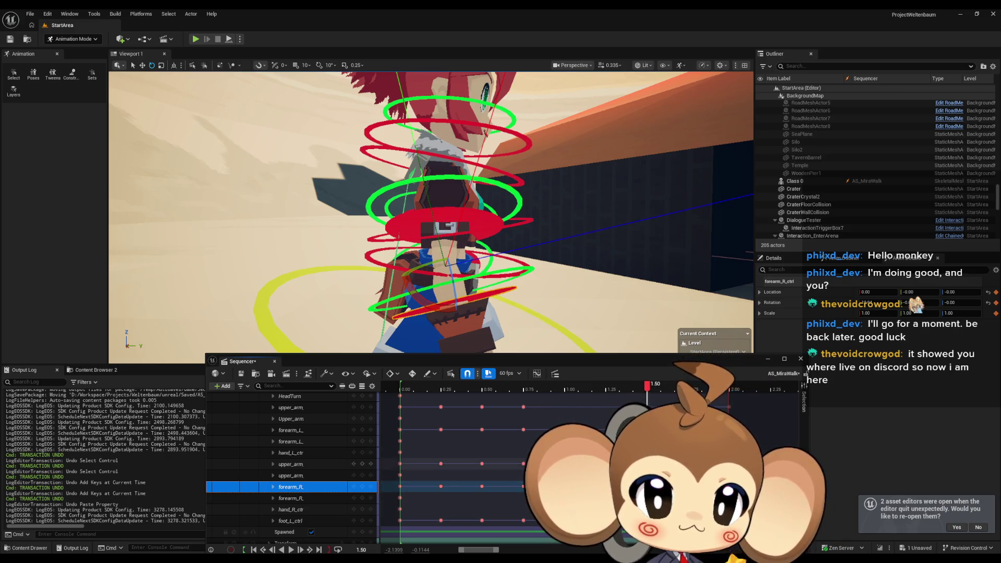
key("period")
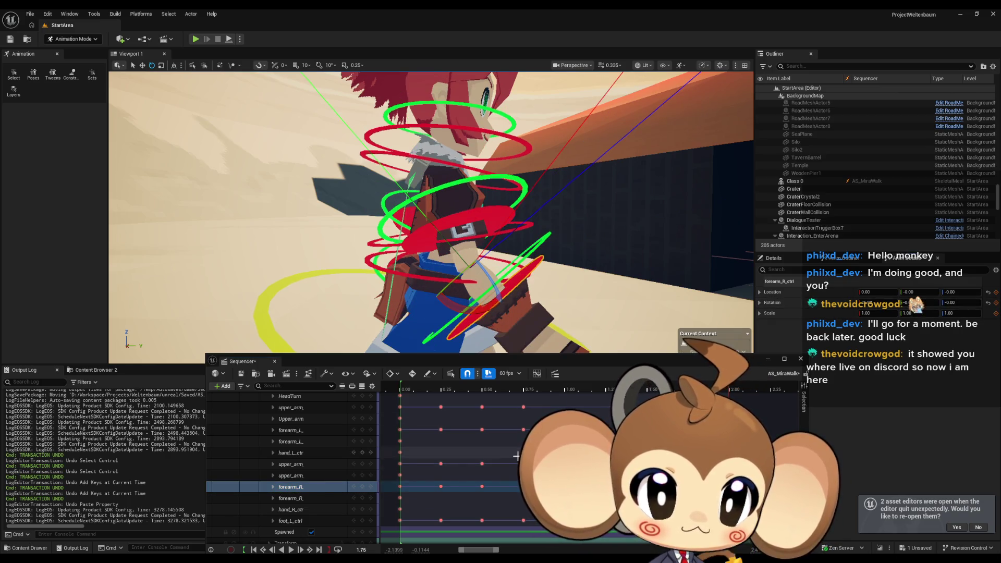
left_click(363, 487)
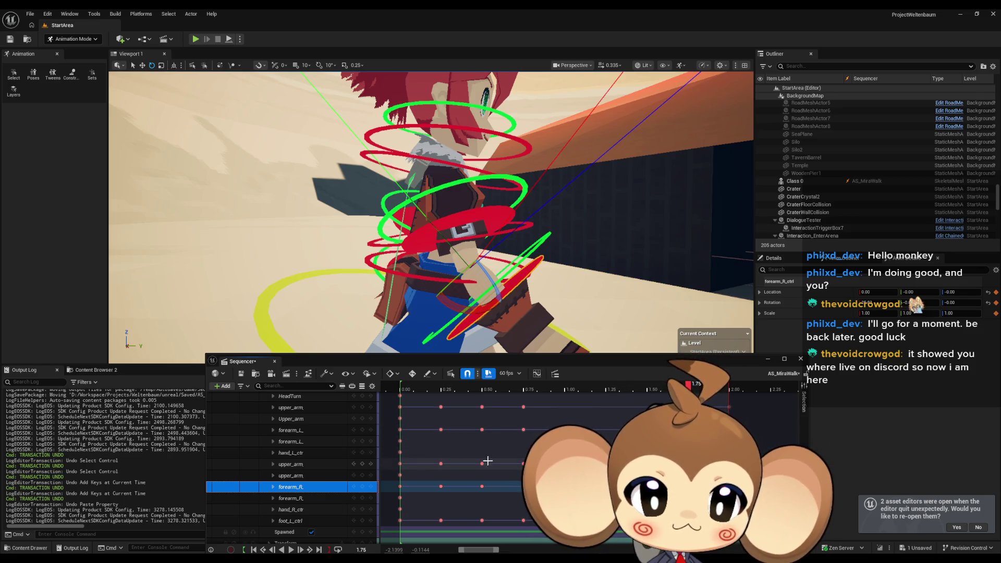
mouse_move(470, 387)
left_mouse_down()
mouse_move(420, 386)
mouse_move(719, 386)
mouse_move(402, 386)
left_mouse_up()
left_click(291, 550)
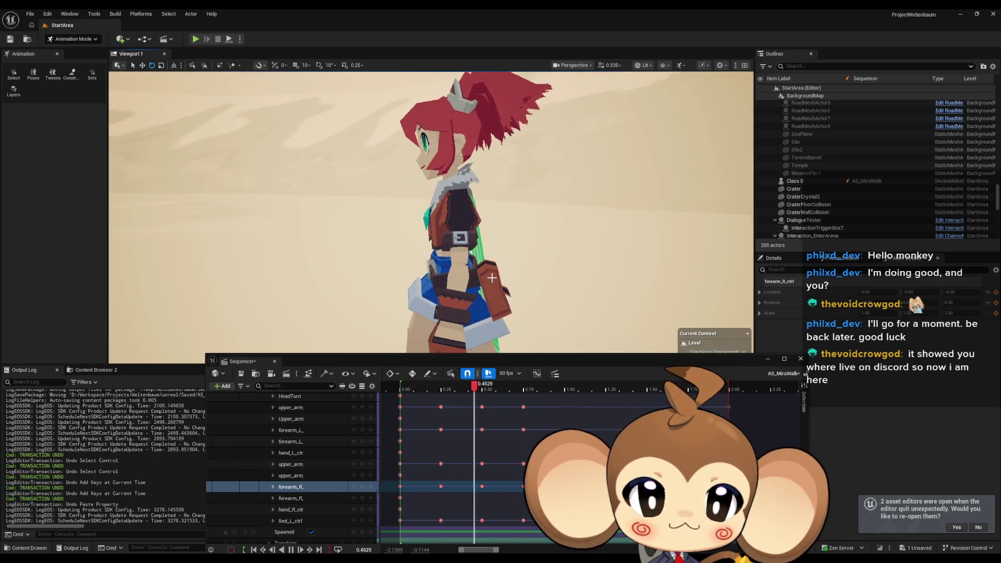
Stop the looping preview and return to the upper_arm key at 0.00
left_click(576, 389)
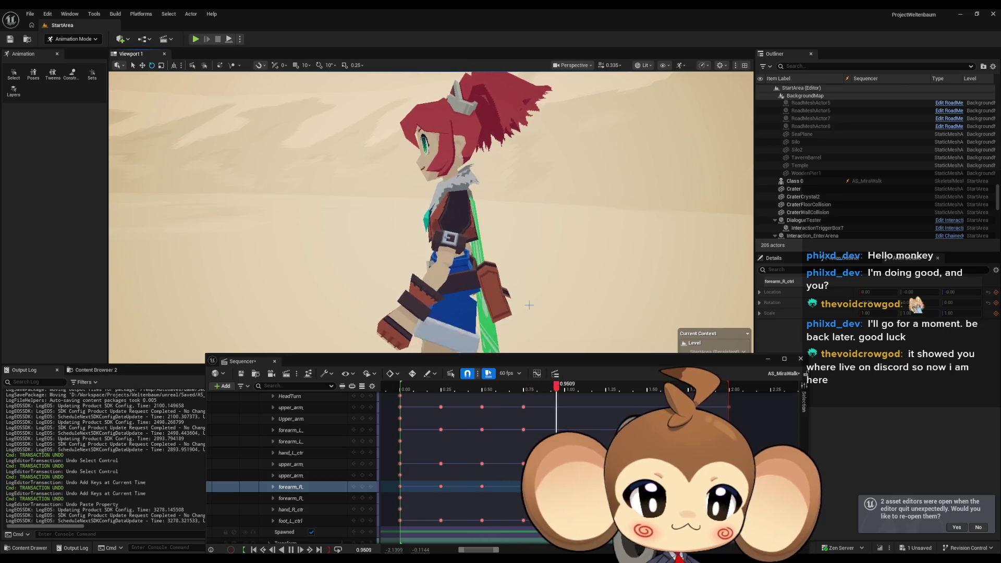
left_click(566, 388)
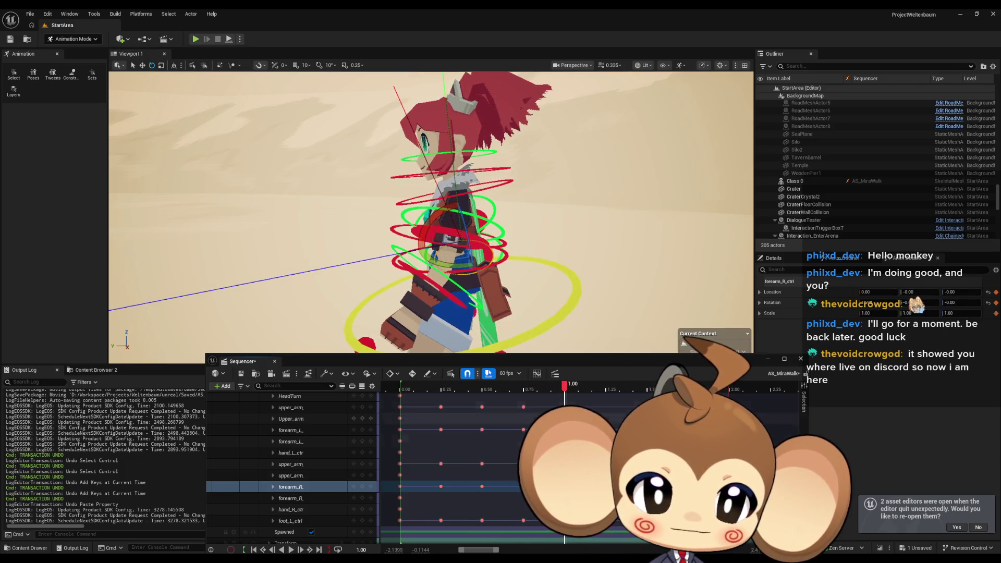
key("Home")
left_click(400, 464)
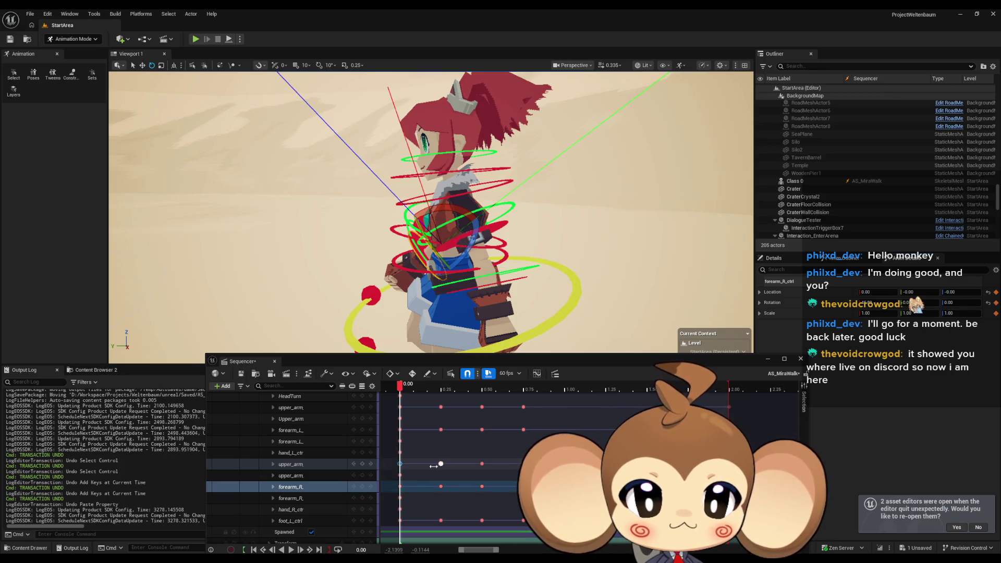
Select the right upper-arm track and step its keys from 0.00 to 0.25, 0.50 and 0.75
left_click(309, 464)
left_click(400, 463)
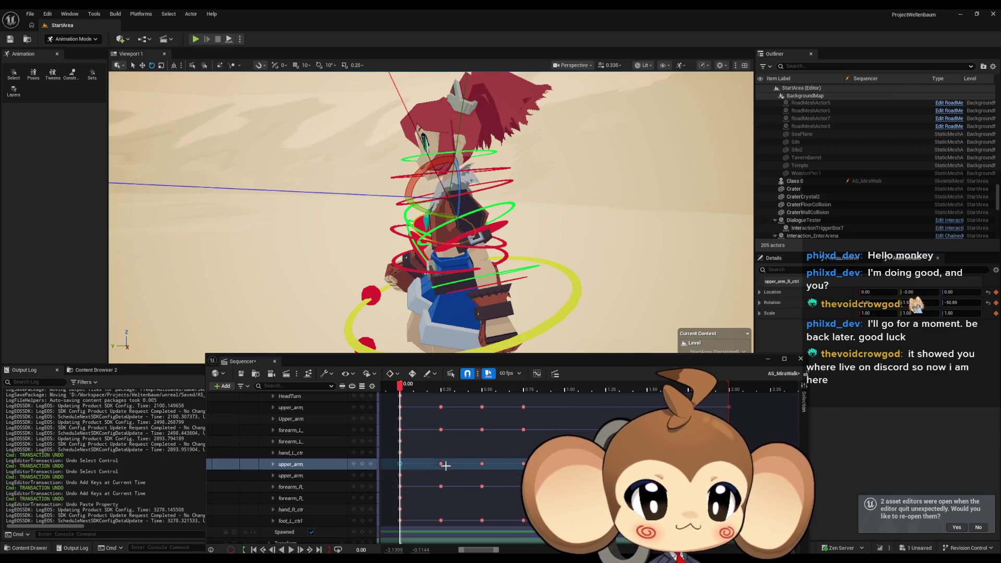
key("period")
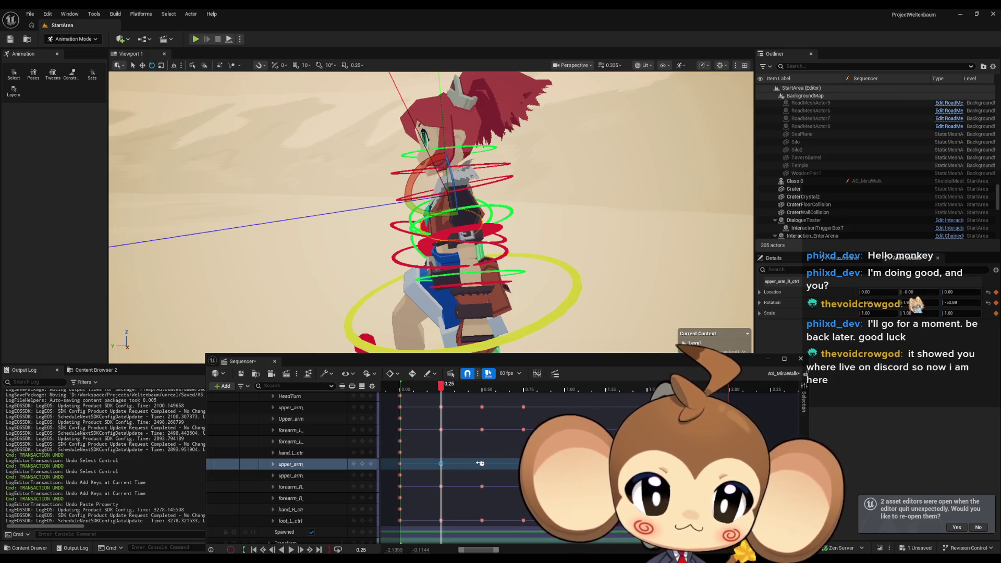
key("period")
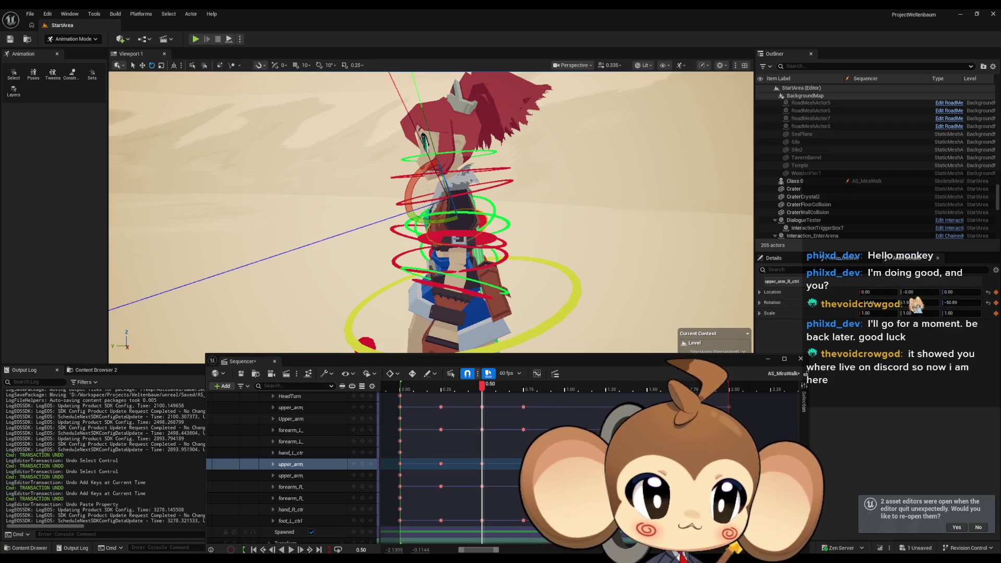
key("period")
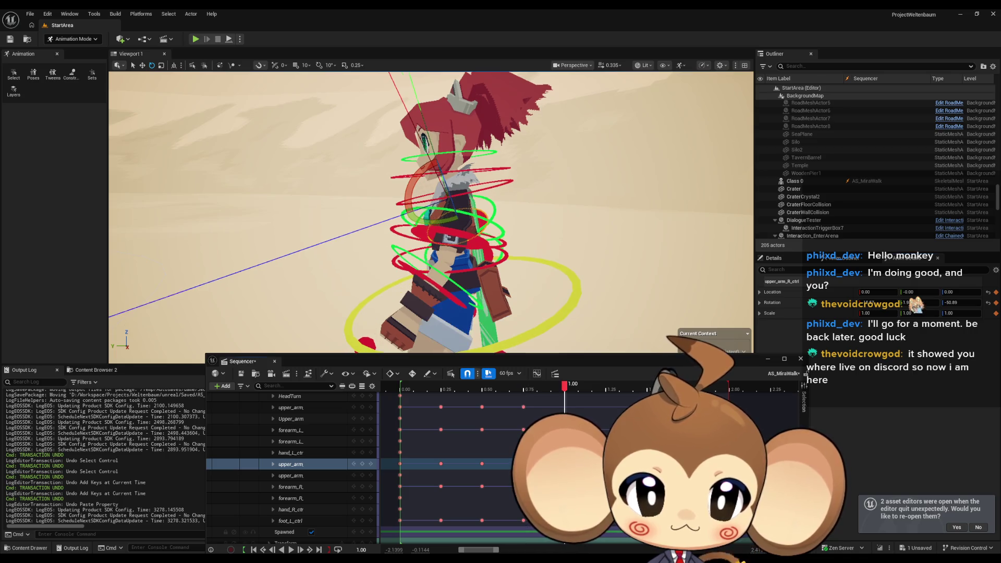
Set the left upper arm's Z rotation to 50.89 and key it at 1.00
left_click(310, 407)
key("period")
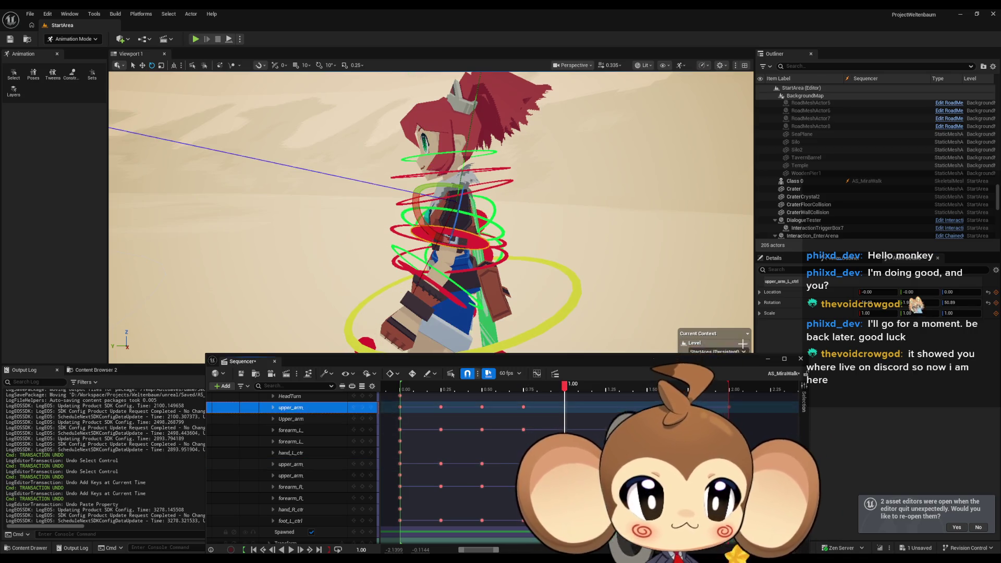
left_click(802, 306, "shift")
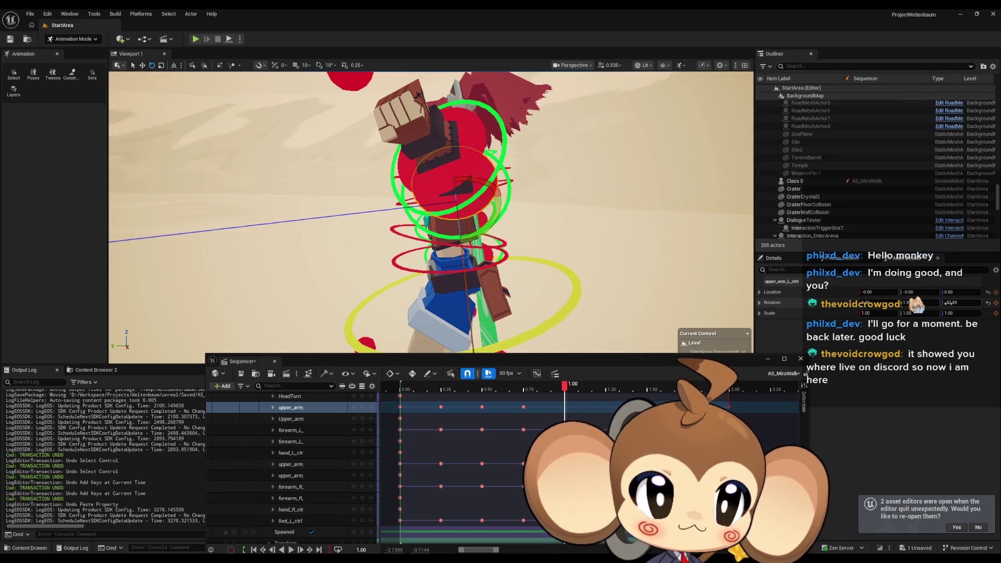
key("Return")
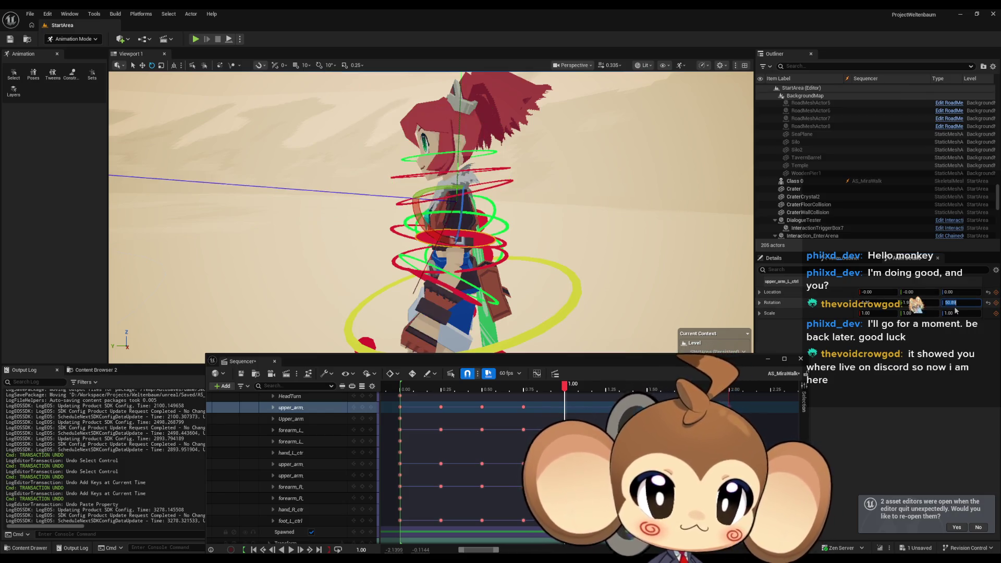
left_click(363, 409)
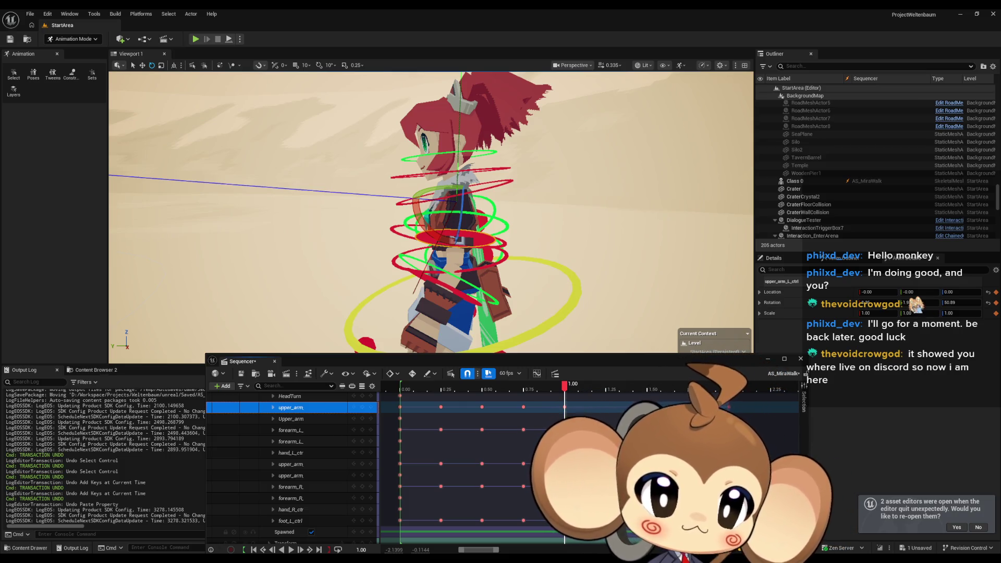
Add left upper-arm keys at 1.25, 1.50 and 1.75 to continue the swing
key("s")
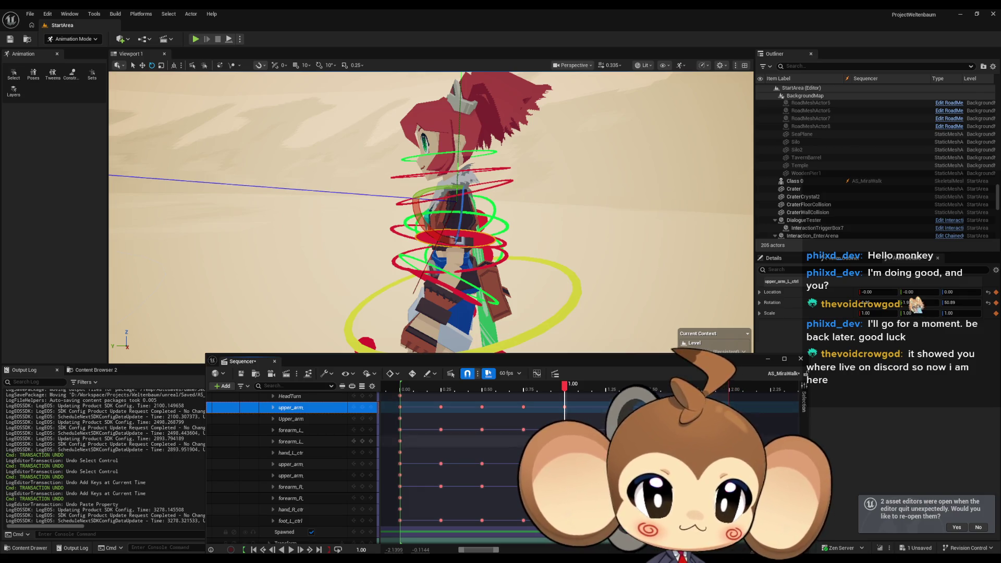
key("Right")
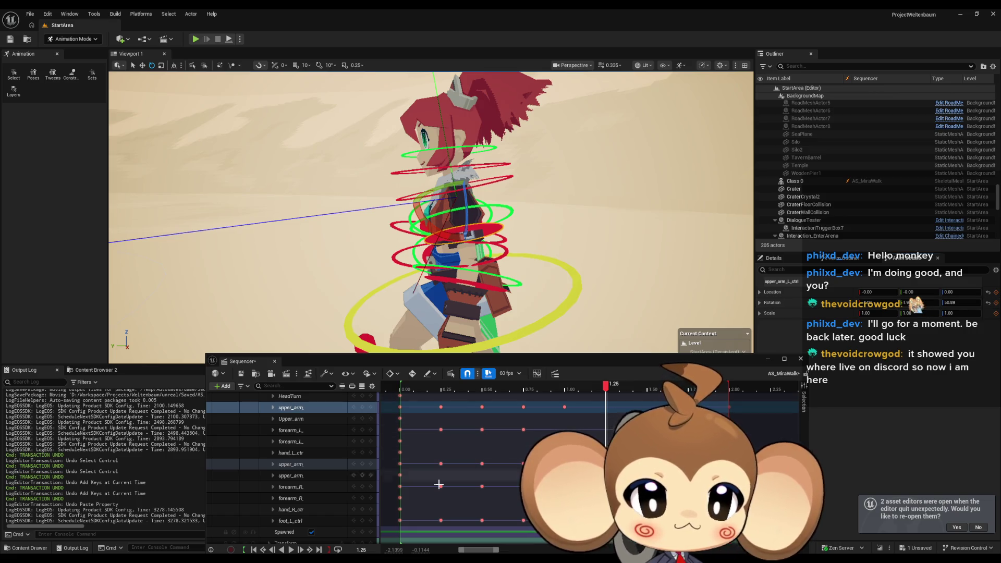
left_click(363, 407)
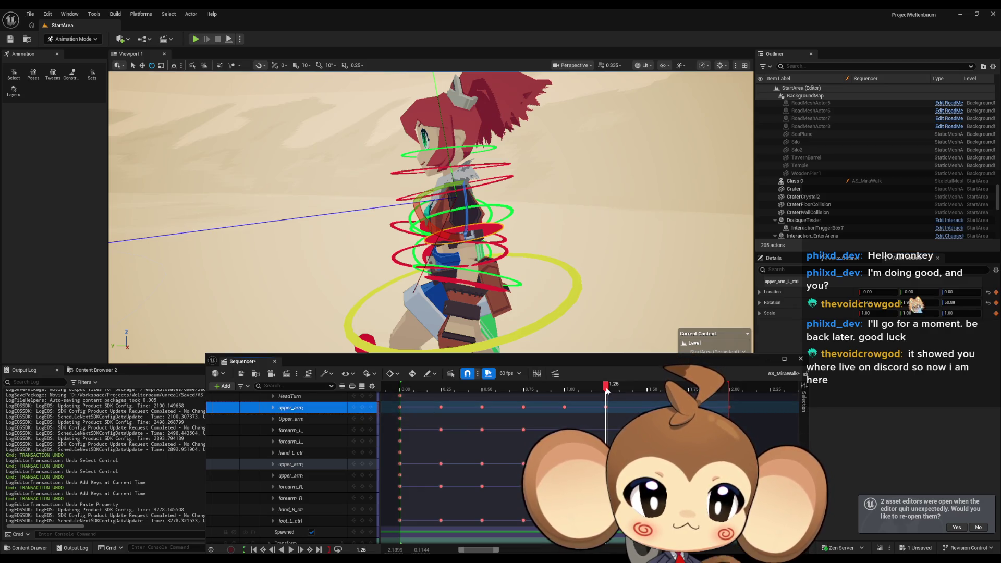
left_click_drag(609, 393, 507, 389)
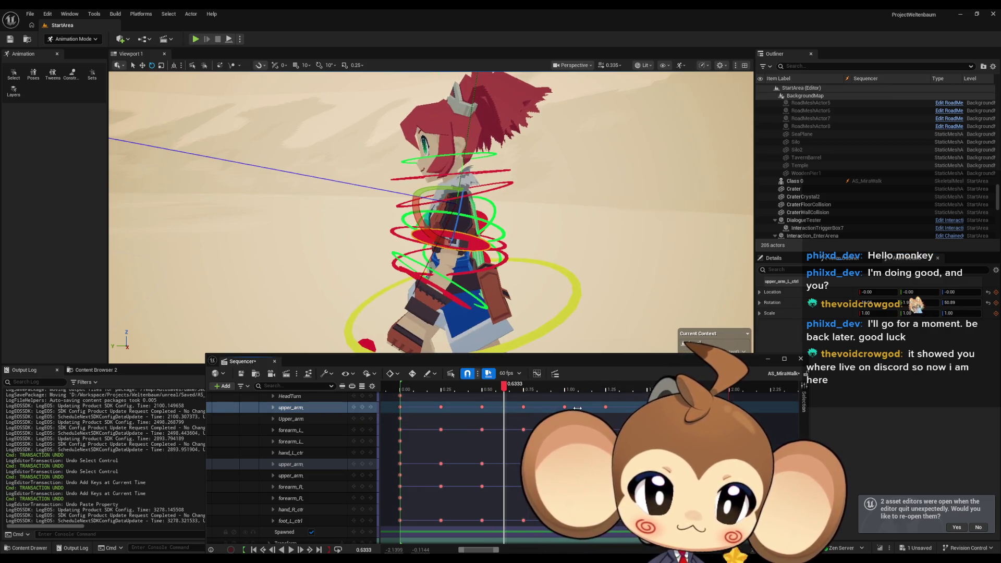
left_click(563, 408)
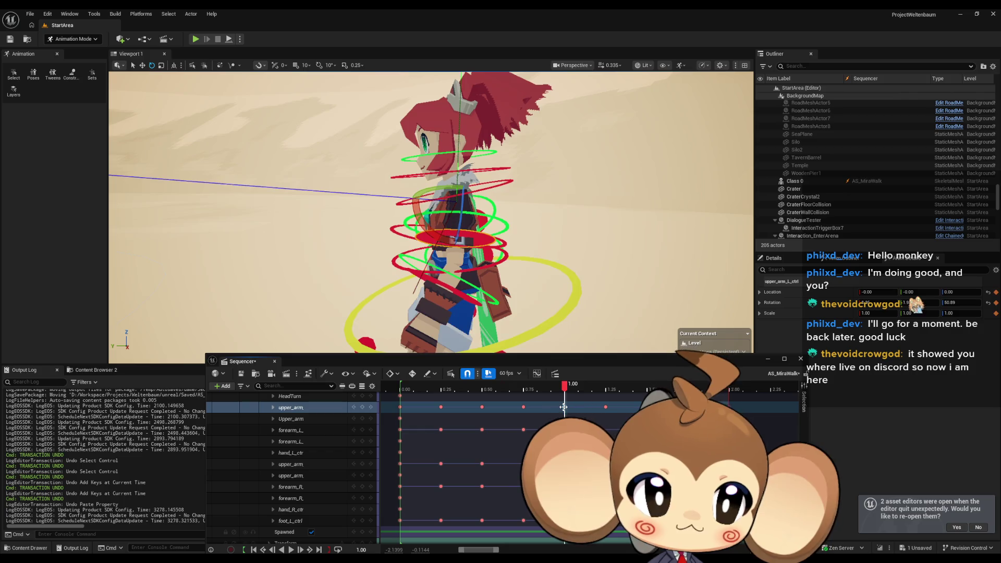
left_click(605, 407)
left_click(647, 408)
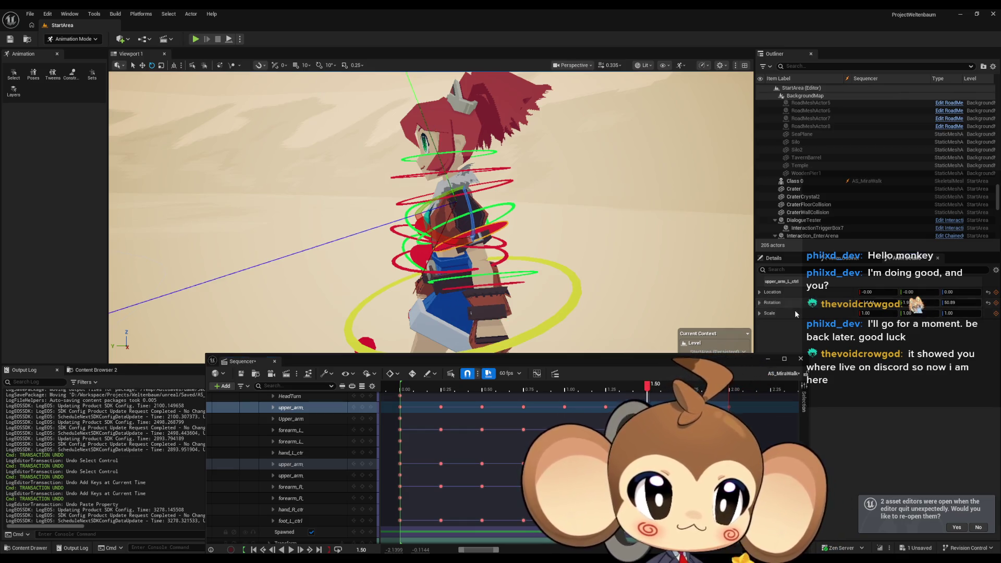
left_click(362, 407)
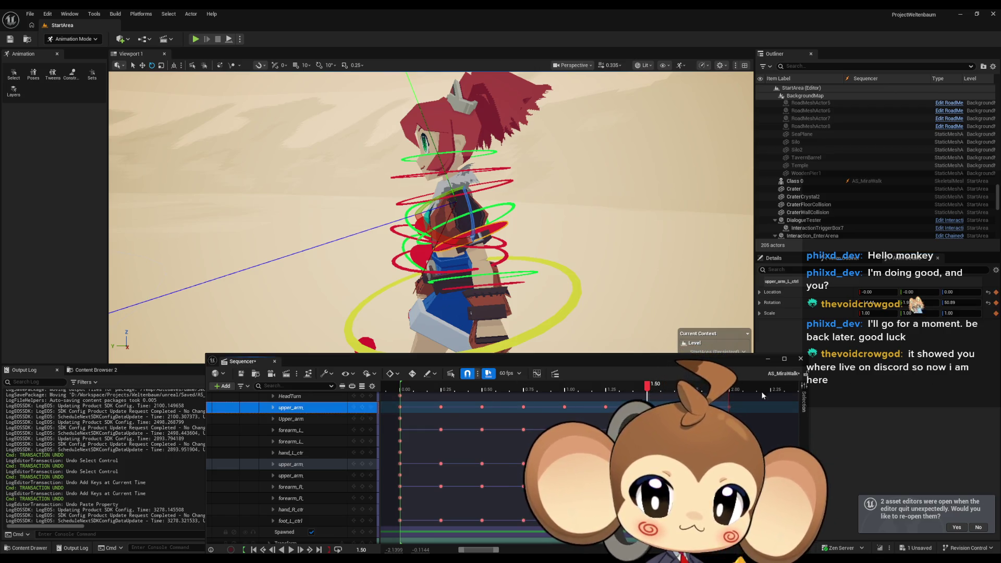
key("period")
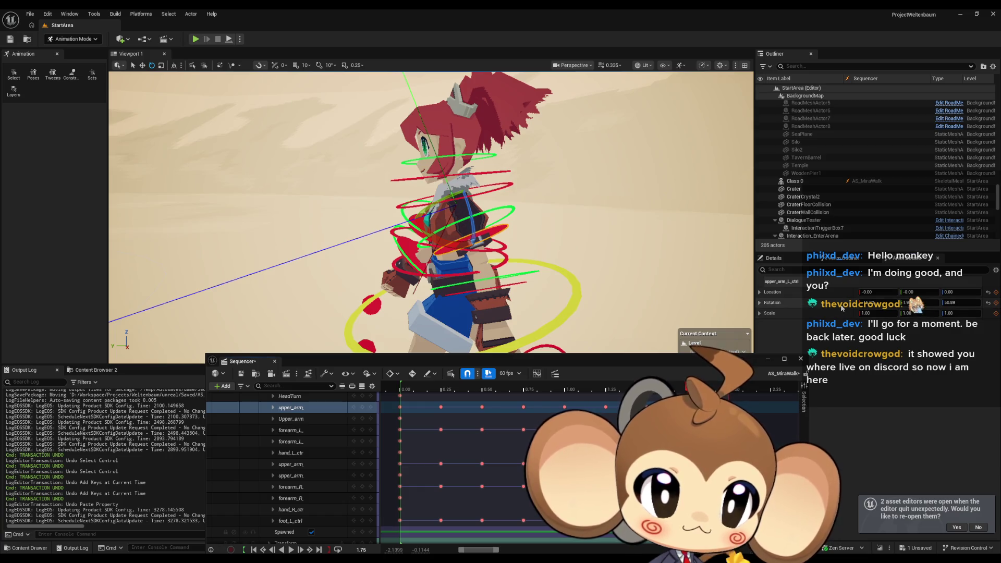
left_click(360, 409)
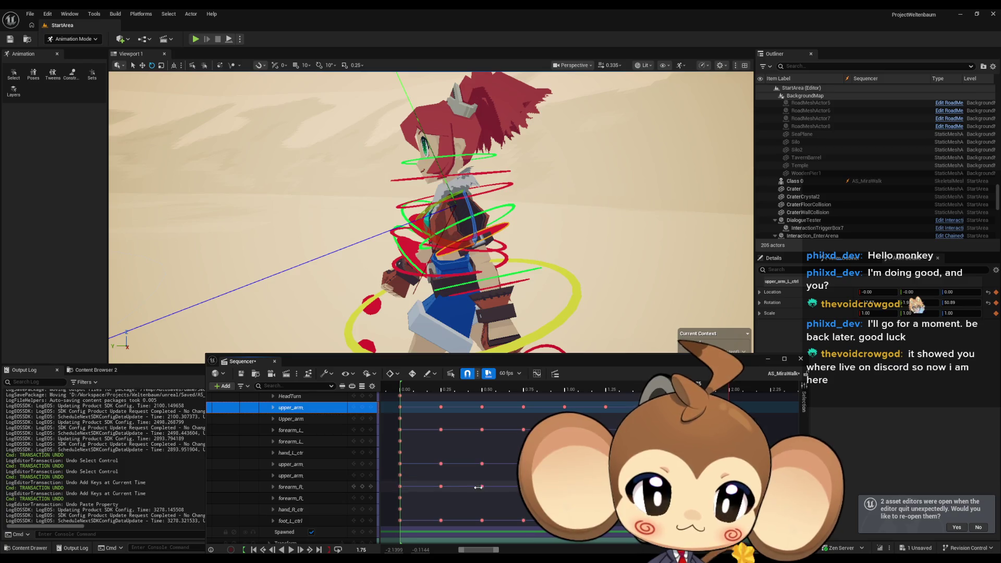
Step the right forearm's keys from 0.00 through 0.75 to 1.00, then add forearm_L to the selection
left_click(399, 486)
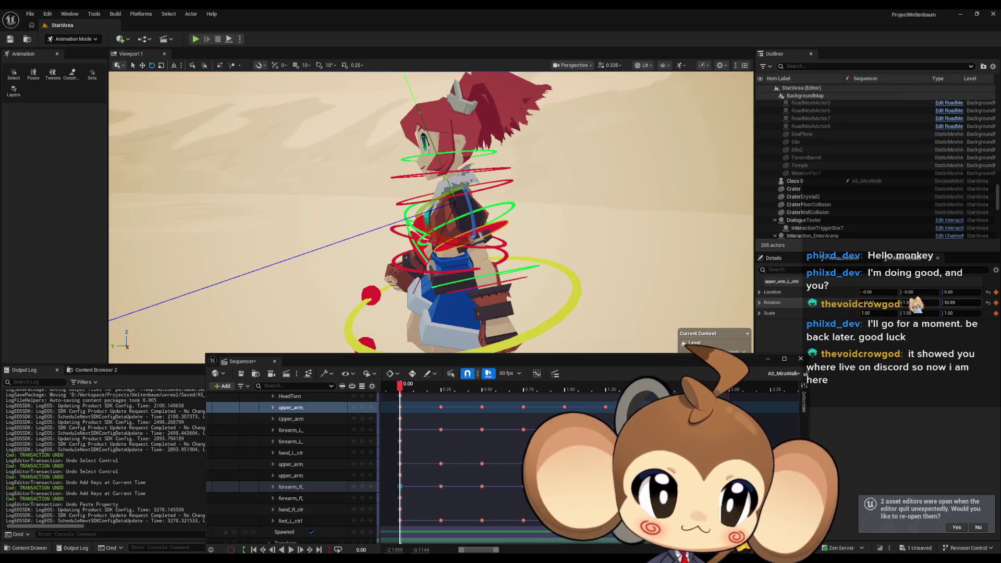
left_click(441, 486)
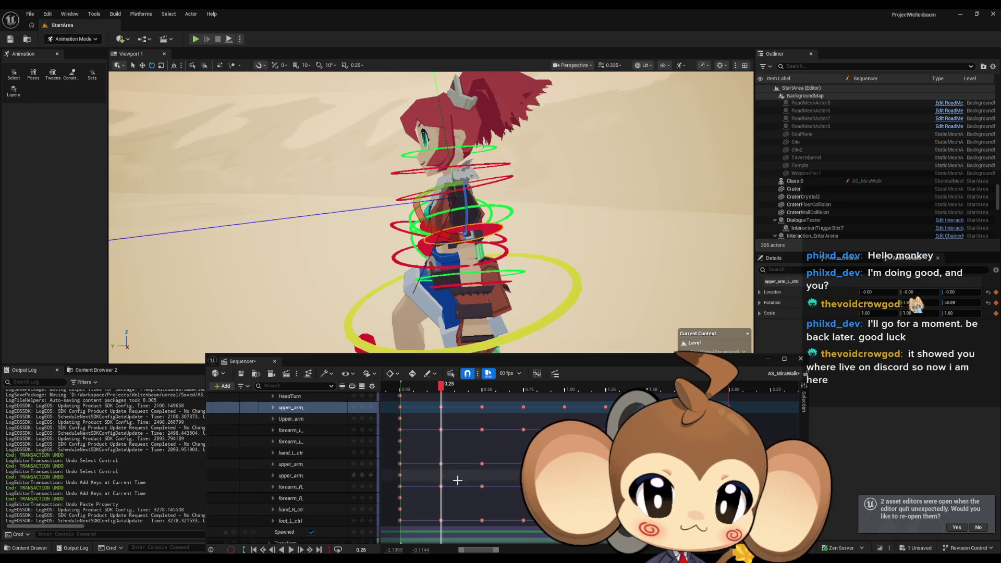
left_click(311, 486)
left_click(400, 486)
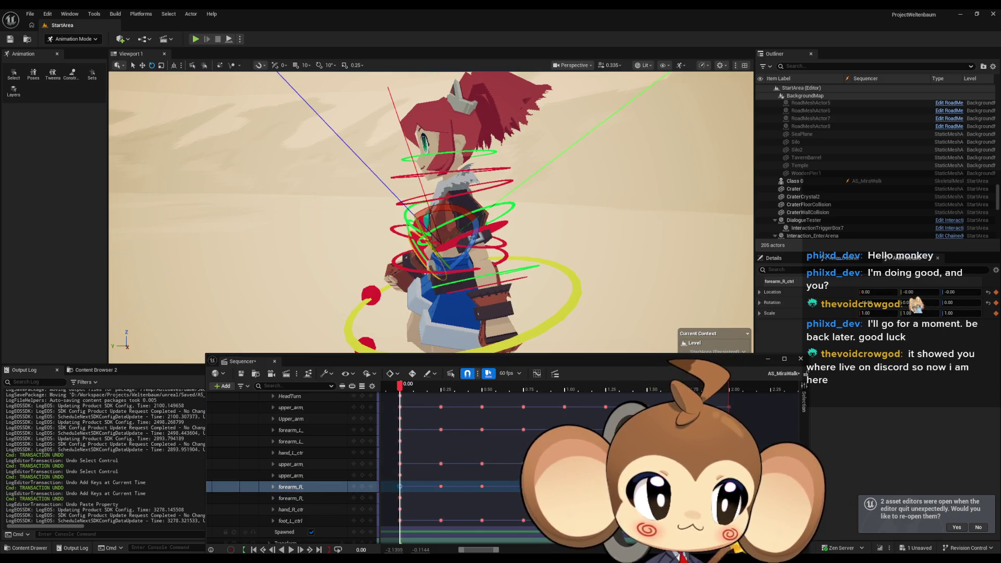
key("period")
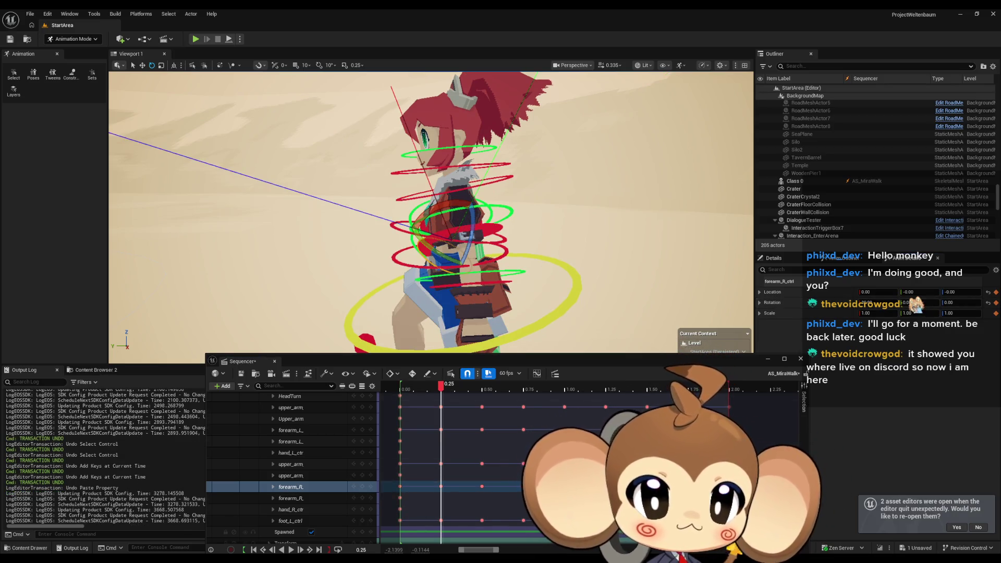
key("period")
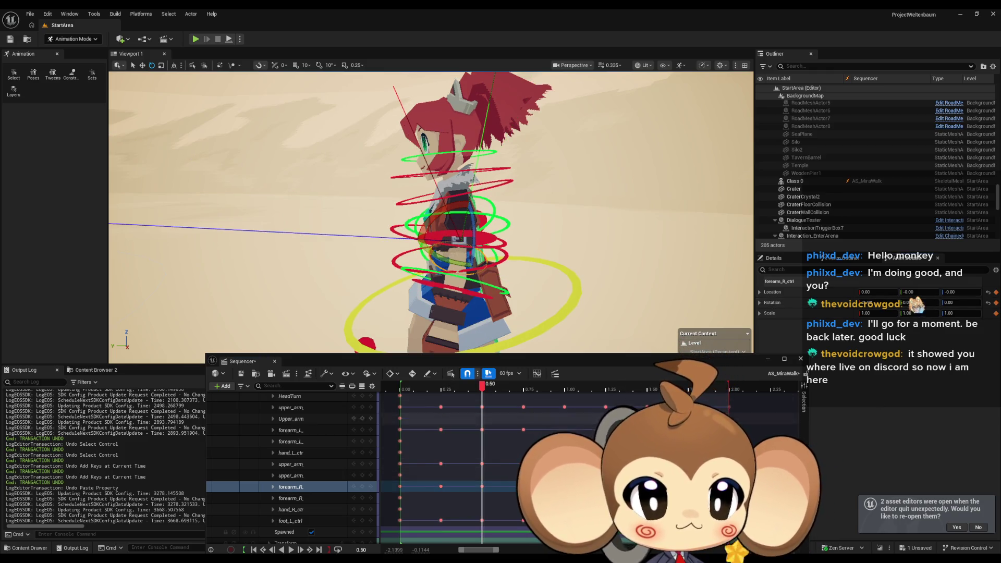
key("period")
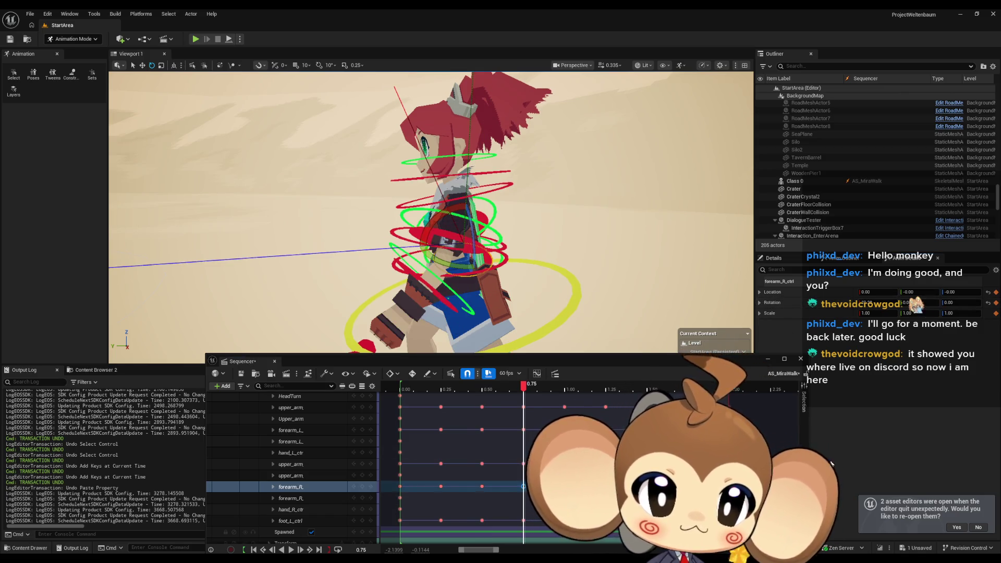
key("period")
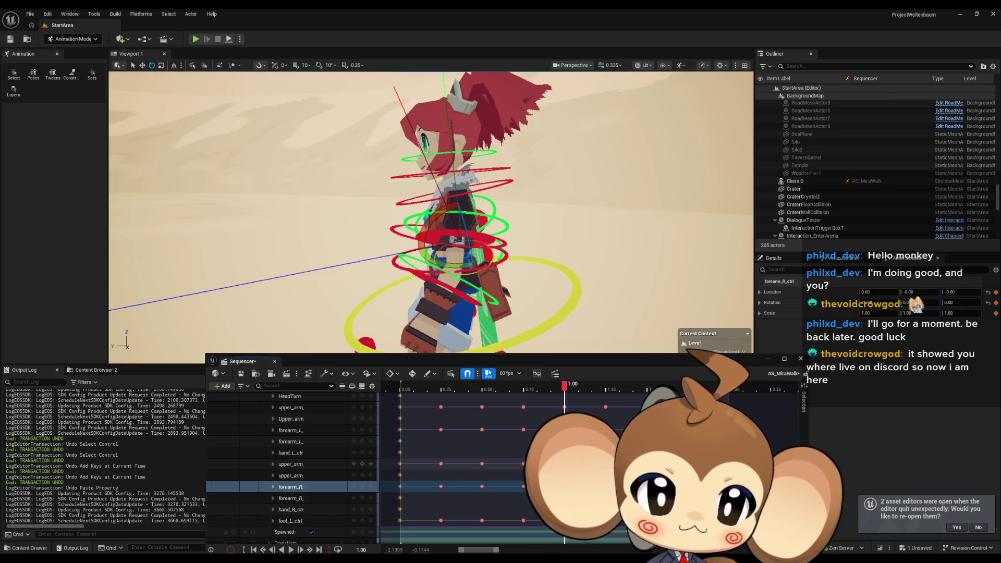
left_click(296, 431, "ctrl")
Select forearm_L, move to 1.25, rotate the forearm gizmo and set a key with S
left_click(297, 432)
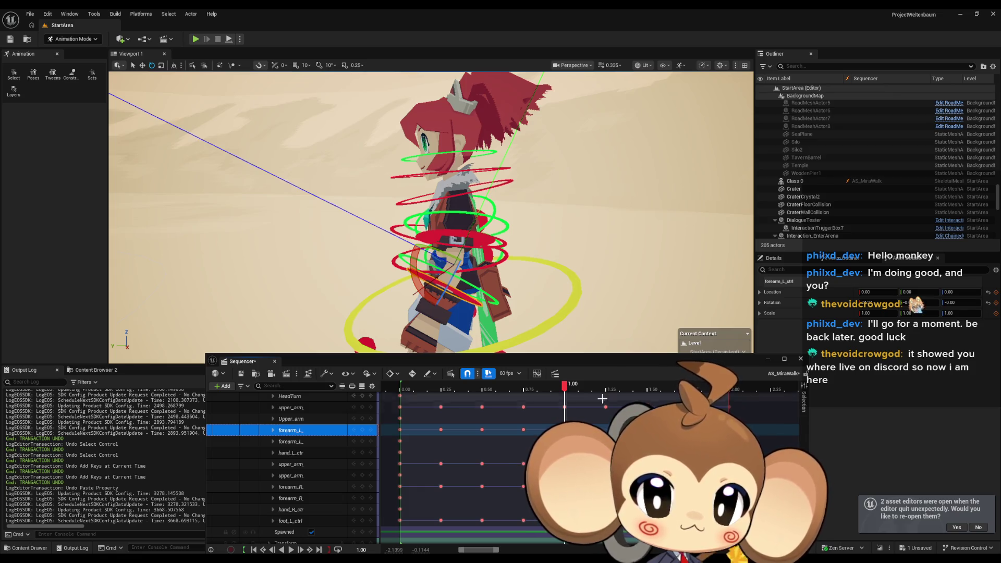
left_click(388, 442)
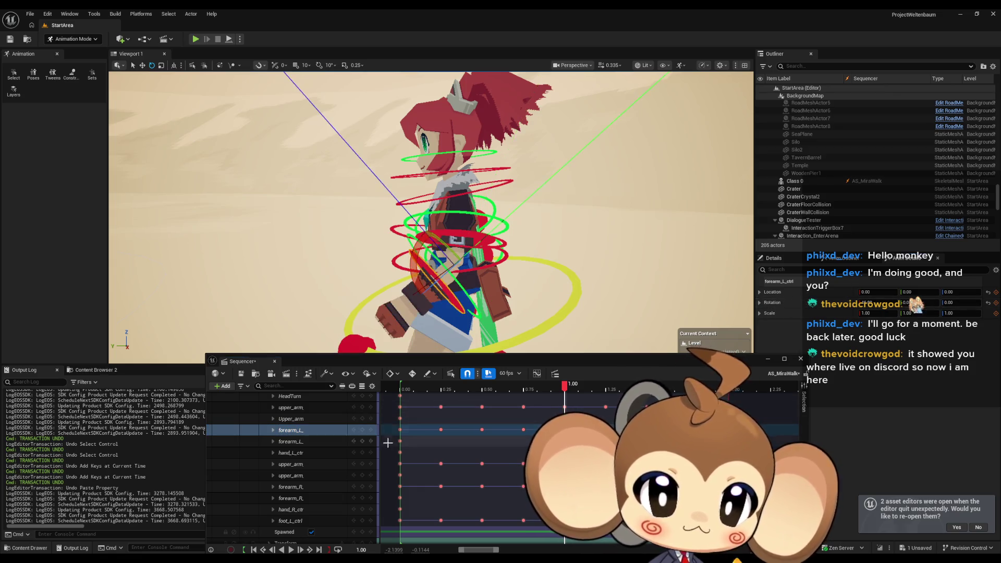
left_click(365, 431)
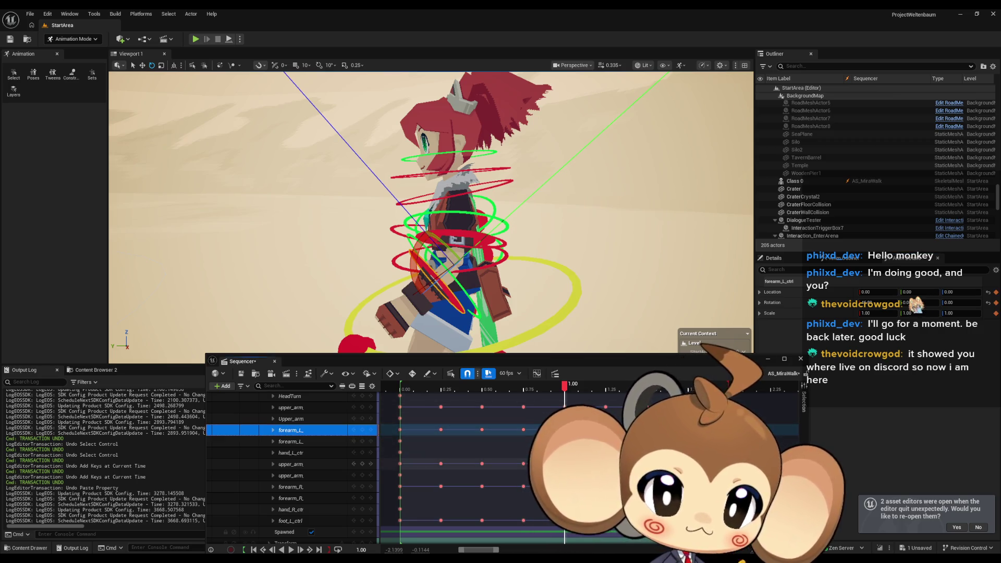
key("period")
left_click_drag(841, 308, 855, 308)
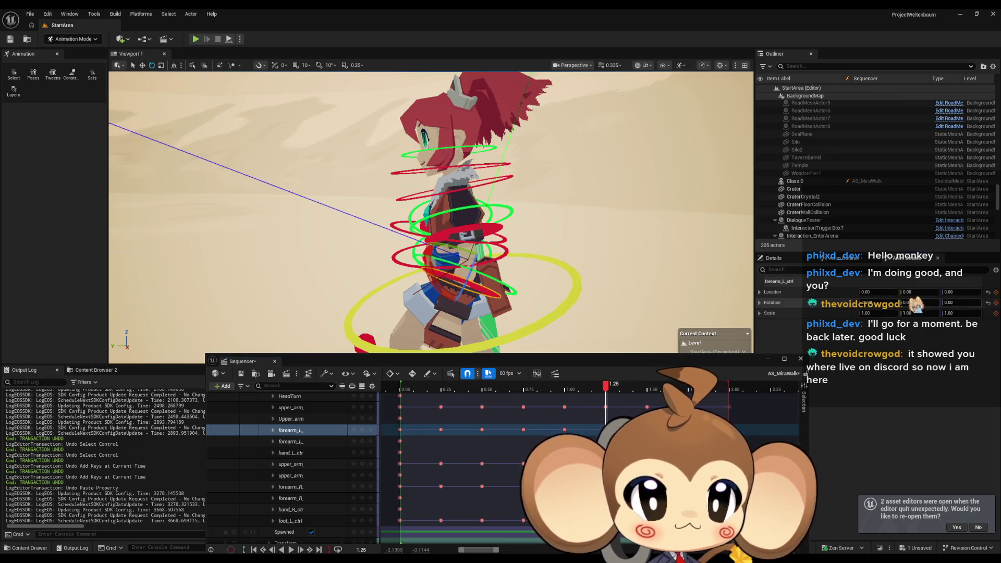
left_click(482, 425)
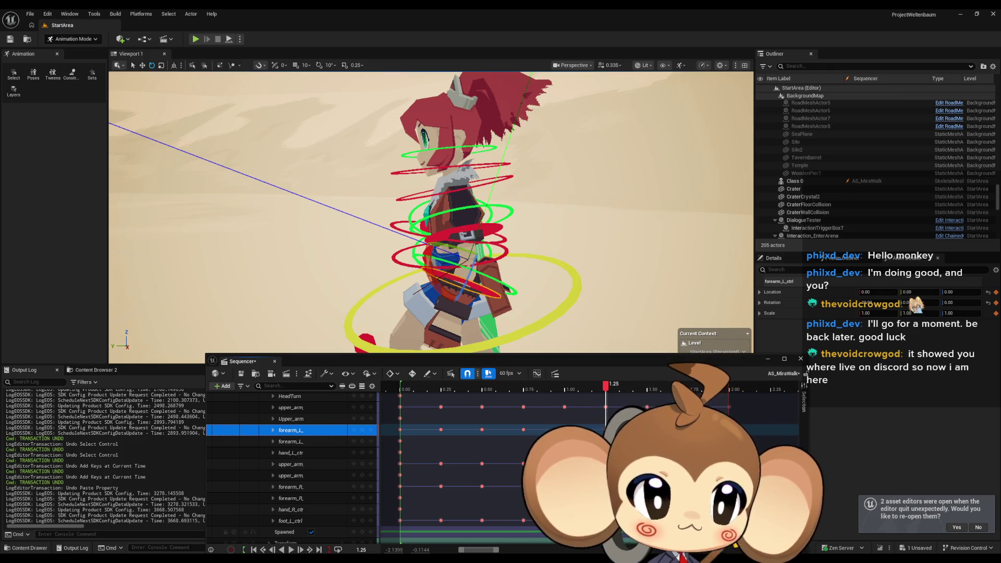
key("s")
Advance the playhead to 1.50 and 1.75 and select the left forearm control on the character
key("period")
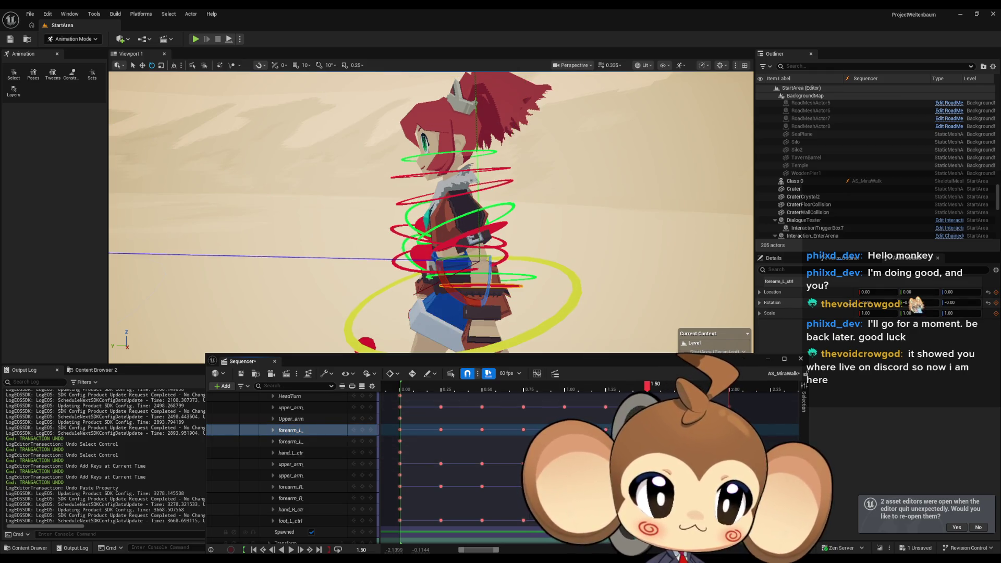
left_click(363, 430)
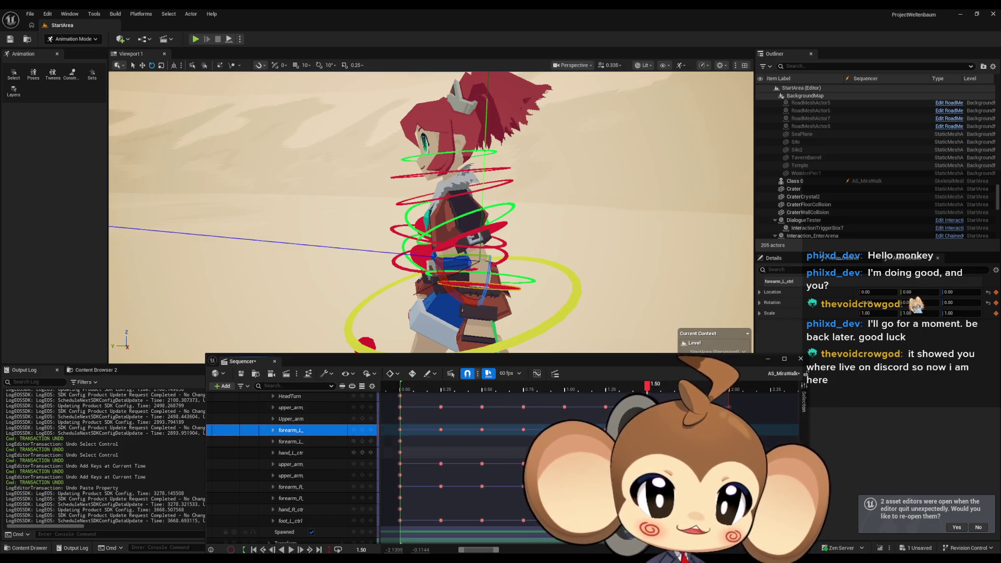
left_click(443, 461)
key("period")
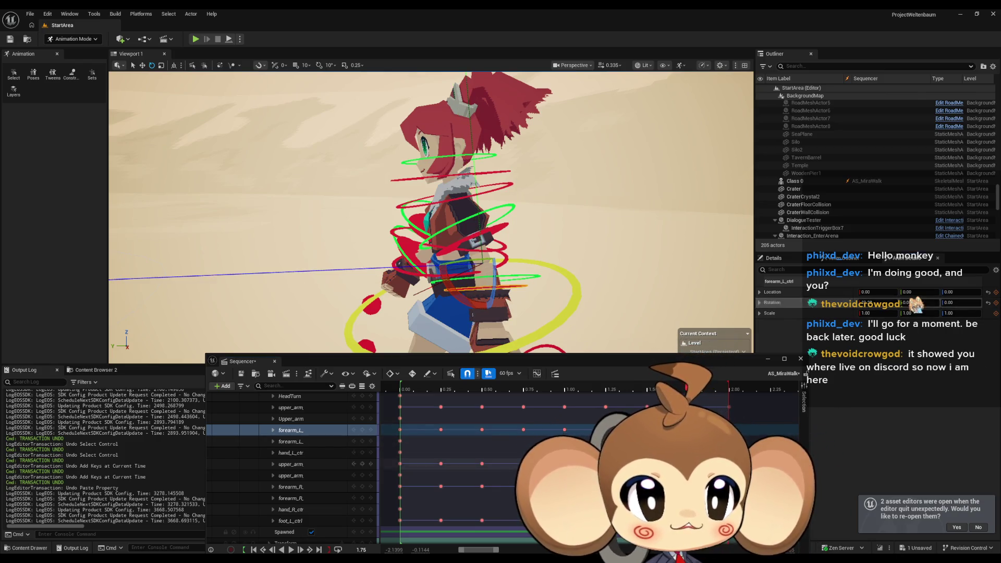
left_click(455, 303)
scroll(456, 302, "down", 5)
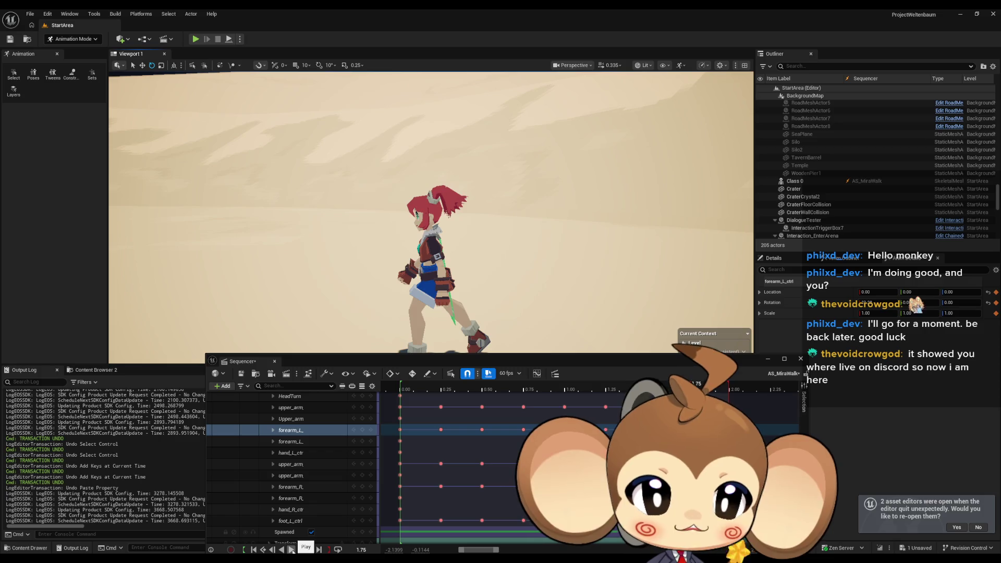
Play the looping walk cycle while zooming the viewport in and out on the character
left_click(291, 550)
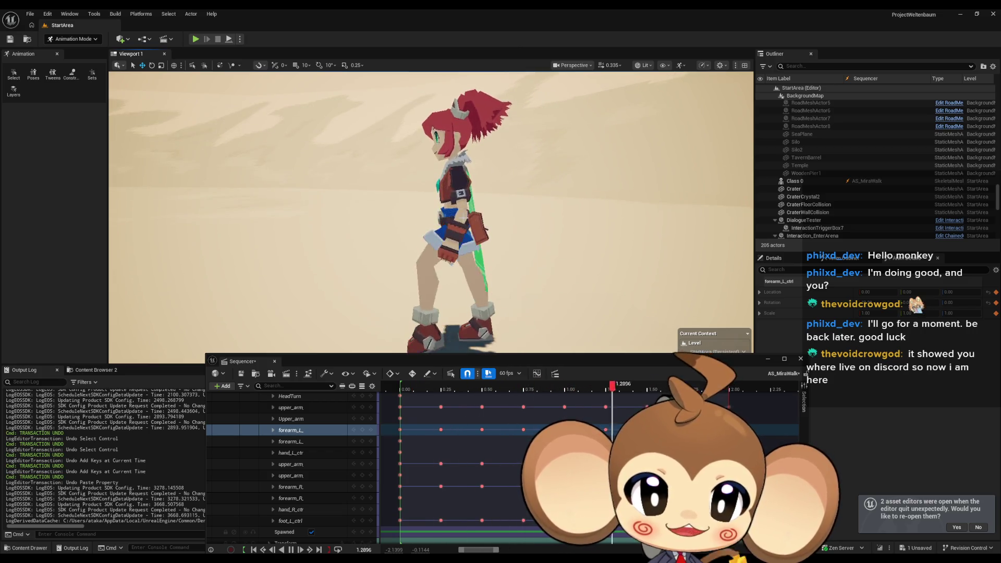
scroll(483, 218, "up", 5)
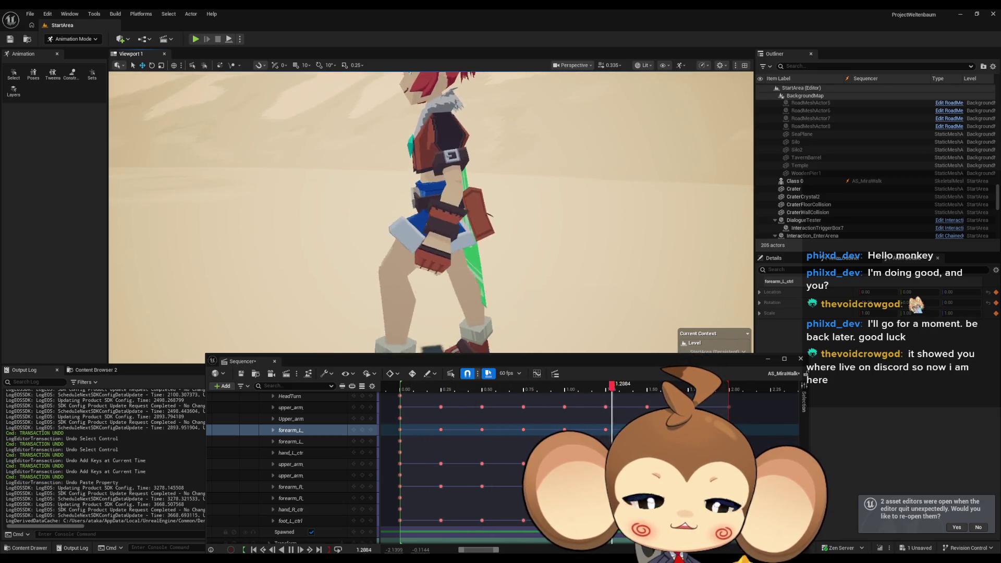
scroll(483, 217, "down", 3)
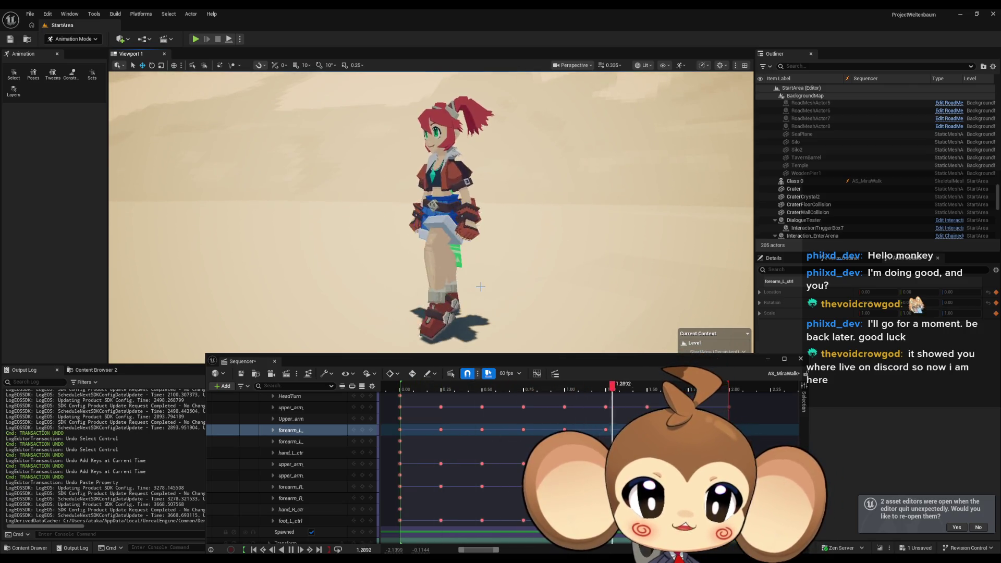
scroll(461, 446, "up", 5)
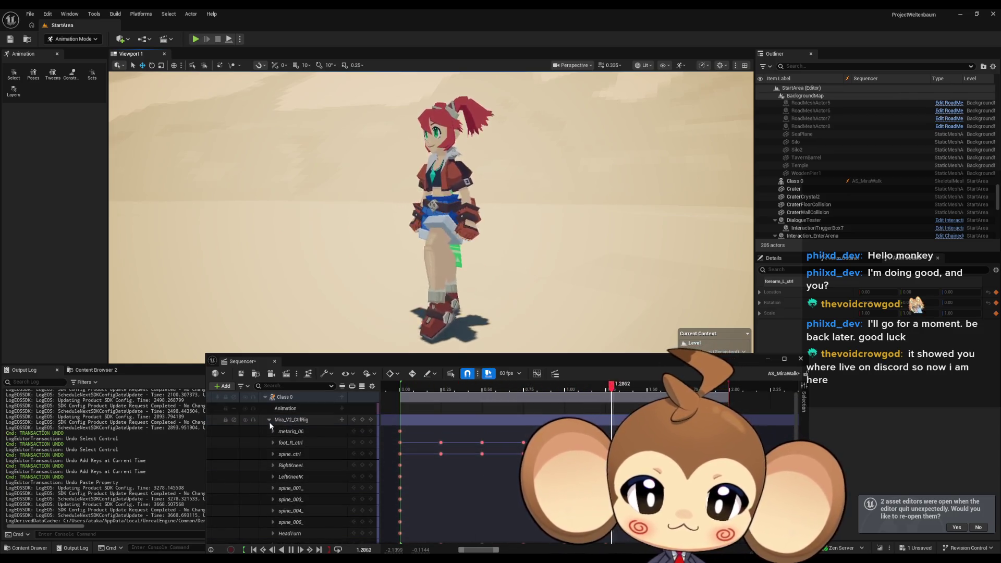
Collapse the Mira_V2_CtrlRig track, trim the section to about 1.08 s, and end playback at 1.25 s
left_click(269, 421)
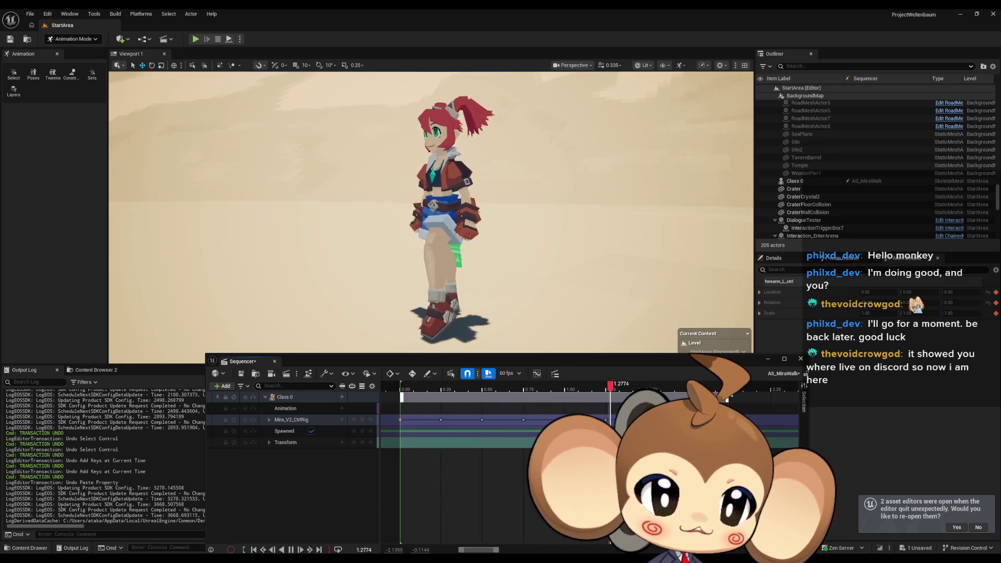
left_click_drag(728, 397, 722, 397)
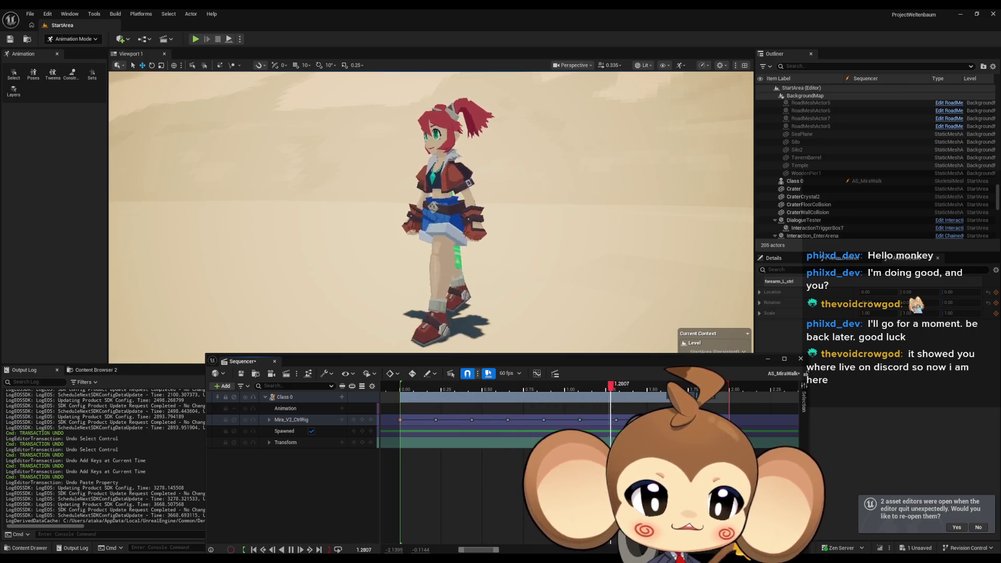
left_click_drag(630, 396, 578, 395)
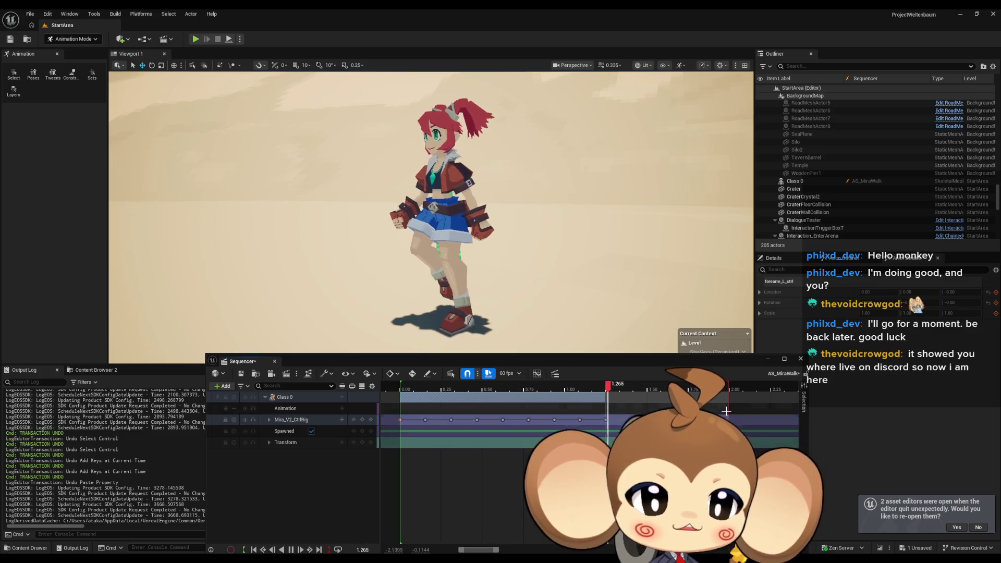
left_click_drag(728, 389, 605, 389)
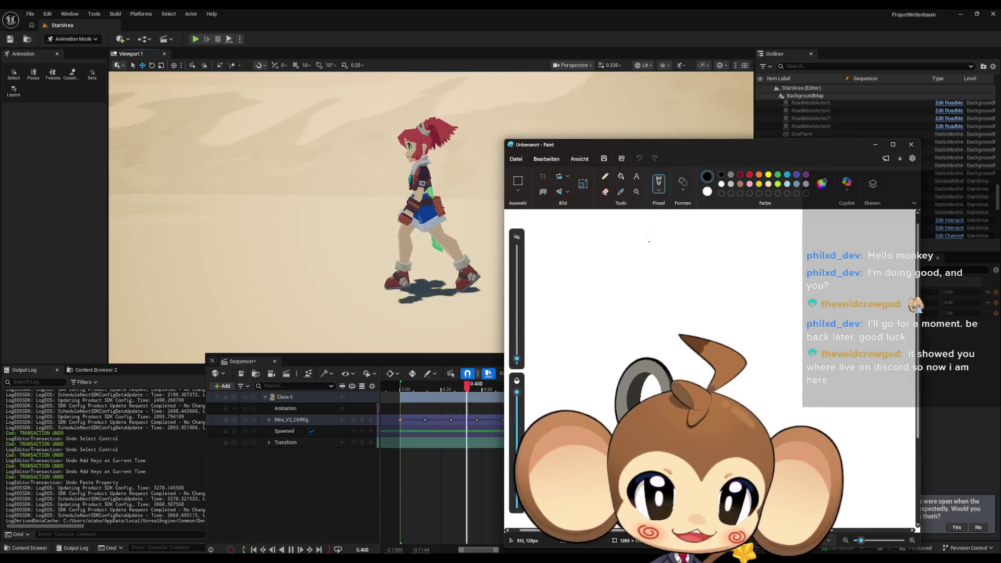
With a resized pencil, sketch the monkey's eyes, smile and head outline in black
left_click(605, 176)
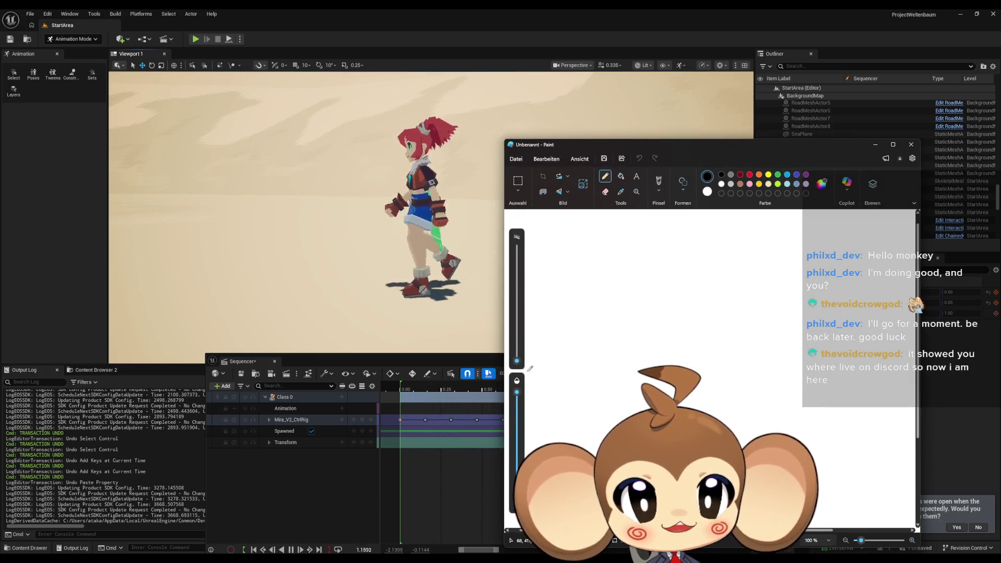
left_click_drag(518, 362, 517, 353)
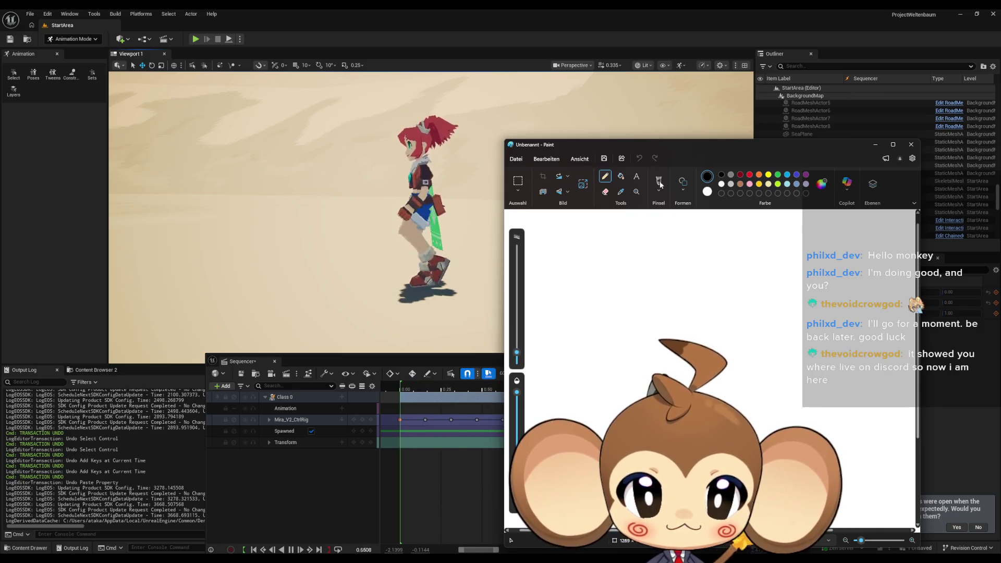
mouse_move(679, 145)
left_mouse_down()
mouse_move(208, 96)
mouse_move(247, 85)
left_mouse_up()
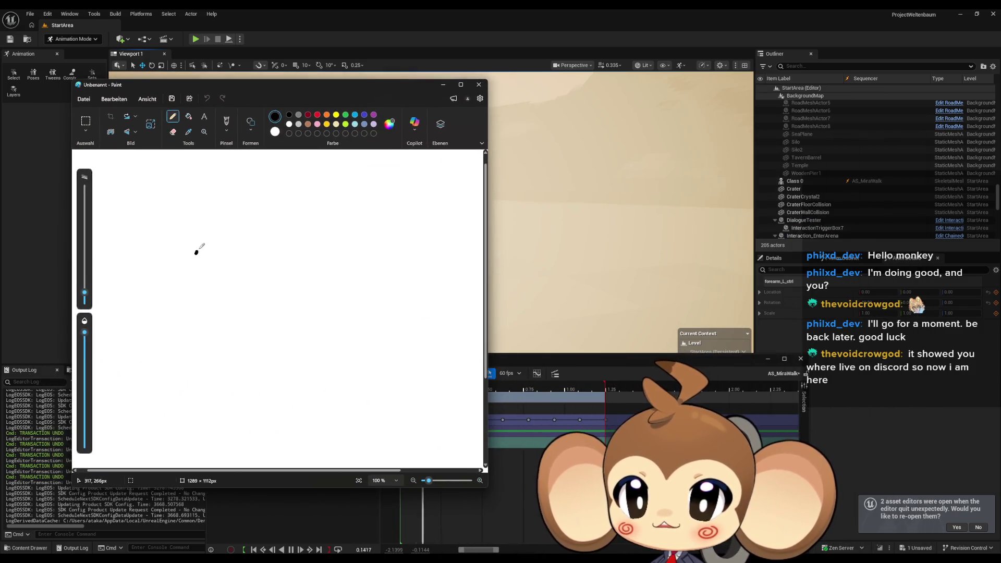
left_click_drag(195, 254, 315, 259)
mouse_move(195, 301)
left_mouse_down()
mouse_move(284, 329)
mouse_move(352, 304)
left_mouse_up()
left_click(284, 203)
mouse_move(285, 200)
left_mouse_down()
mouse_move(190, 199)
mouse_move(158, 333)
mouse_move(331, 359)
mouse_move(351, 263)
mouse_move(282, 201)
mouse_move(259, 156)
left_mouse_up()
Add the monkey's left and right ears, the inner face outline and the eye dots
left_click(250, 254)
left_click_drag(350, 257, 365, 286)
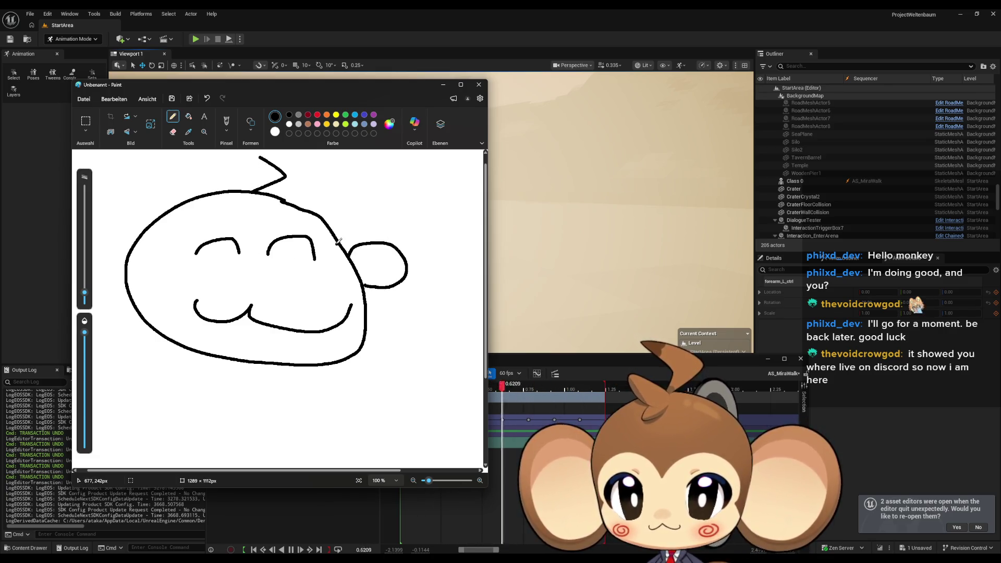
mouse_move(335, 232)
left_mouse_down()
mouse_move(470, 249)
mouse_move(372, 298)
left_mouse_up()
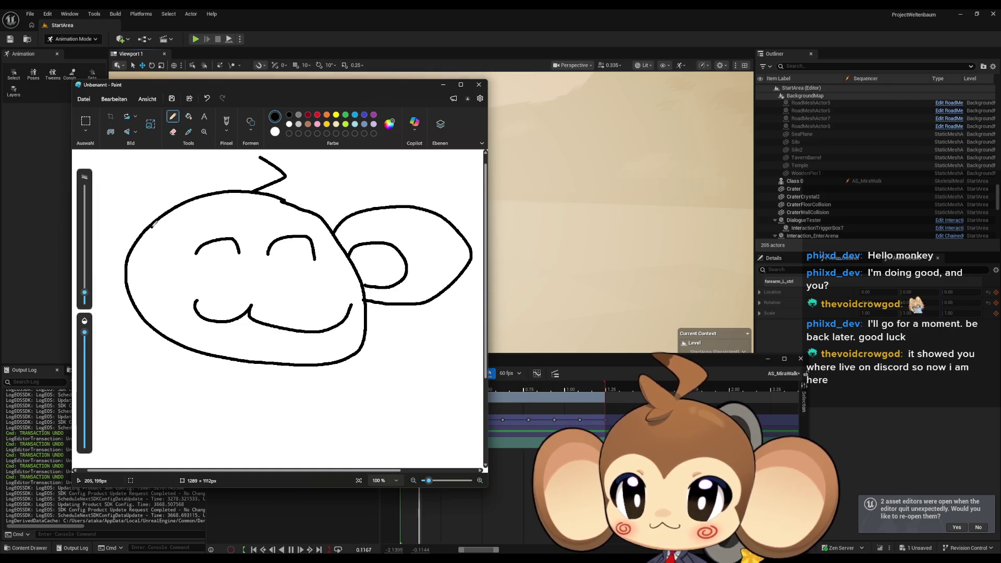
left_click_drag(152, 226, 105, 237)
left_click_drag(167, 218, 73, 180)
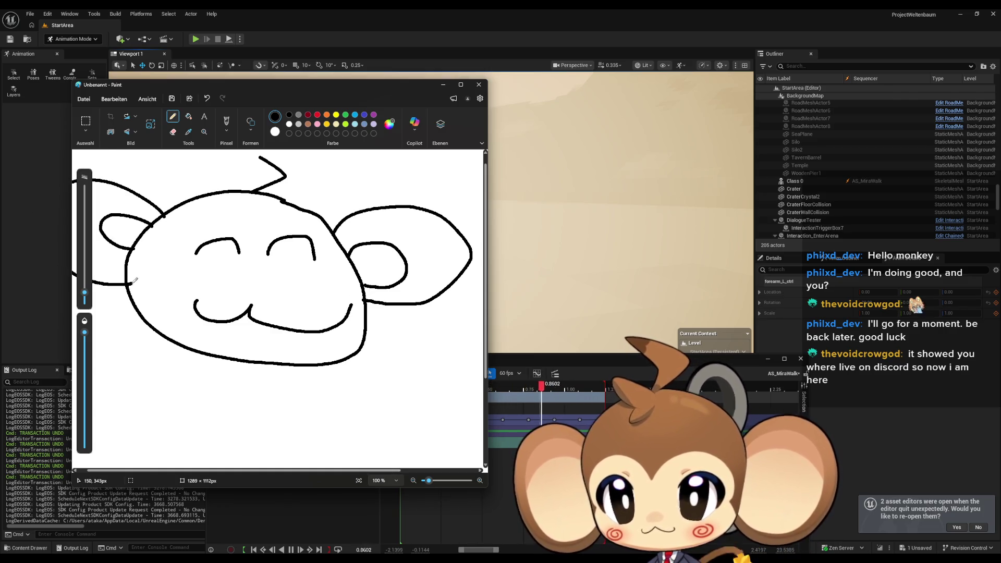
mouse_move(255, 237)
left_mouse_down()
mouse_move(163, 249)
mouse_move(138, 309)
mouse_move(290, 219)
mouse_move(323, 269)
mouse_move(345, 274)
left_mouse_up()
left_click(294, 251)
Write the letters BRB beneath the monkey face
mouse_move(134, 370)
left_mouse_down()
mouse_move(130, 405)
mouse_move(137, 388)
left_mouse_up()
left_click_drag(137, 389, 131, 406)
left_click_drag(119, 405, 156, 406)
mouse_move(159, 389)
left_mouse_down()
mouse_move(172, 384)
mouse_move(180, 409)
left_mouse_up()
left_click_drag(190, 385, 195, 411)
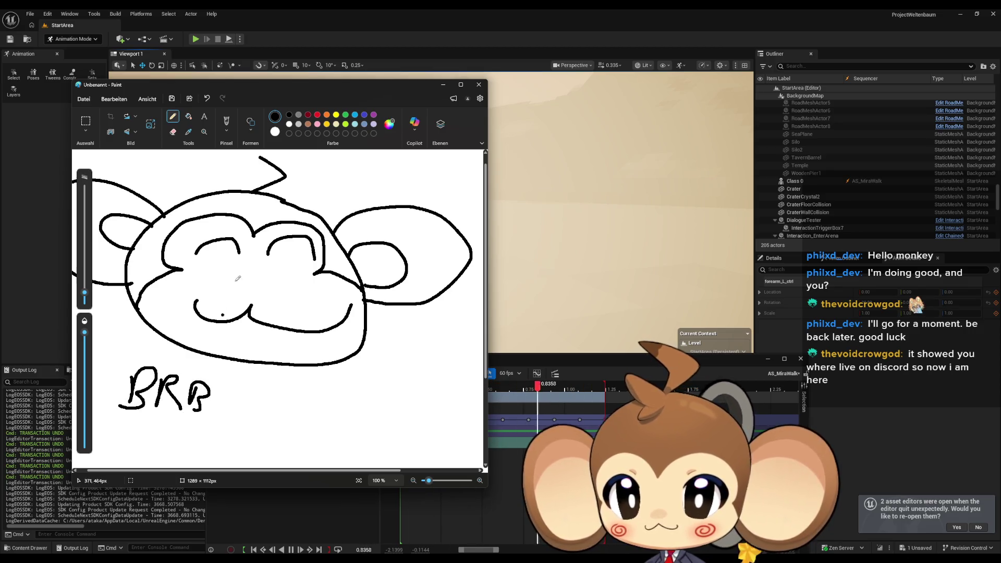
Draw dark red spirals on both cheeks, then briefly compare the drawing with the engine viewport
left_click(307, 115)
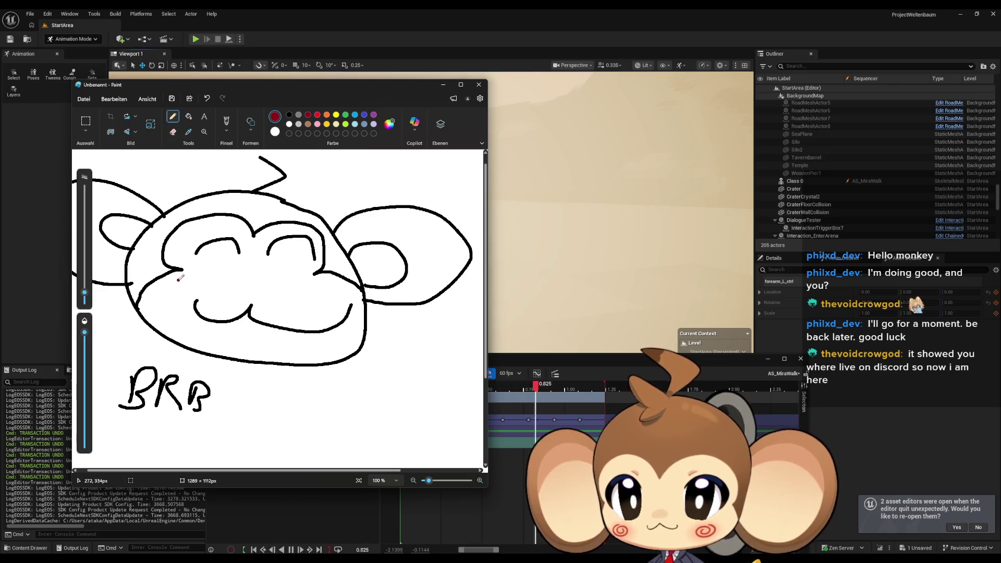
mouse_move(180, 281)
left_mouse_down()
mouse_move(159, 292)
mouse_move(170, 286)
left_mouse_up()
mouse_move(339, 285)
left_mouse_down()
mouse_move(346, 295)
mouse_move(323, 304)
mouse_move(334, 294)
left_mouse_up()
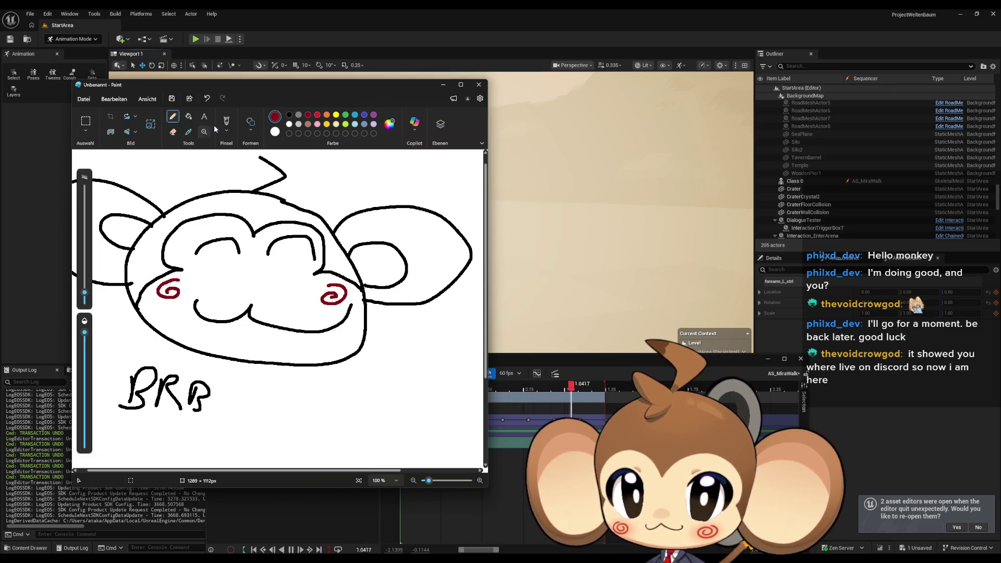
key("alt+Tab")
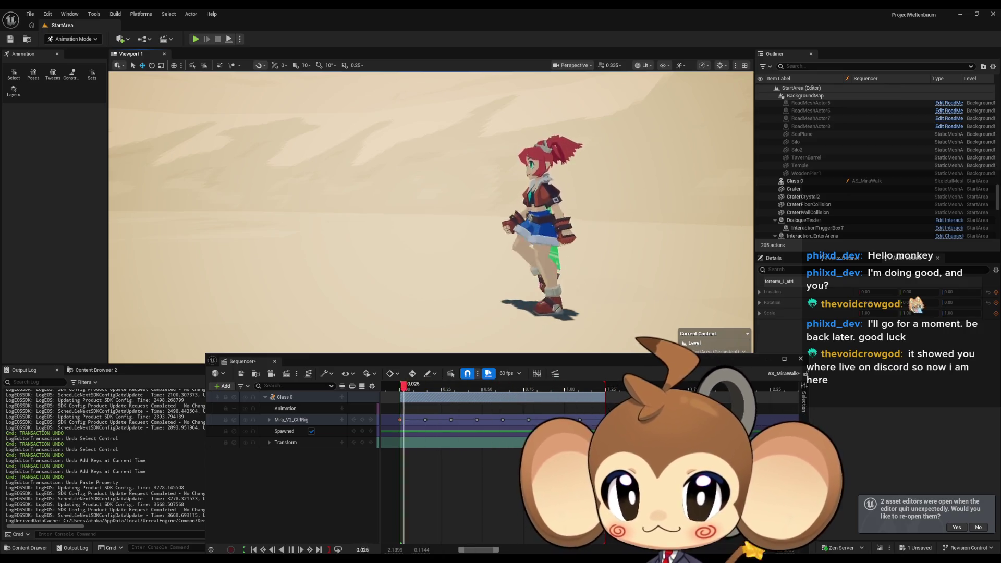
key("alt+Tab")
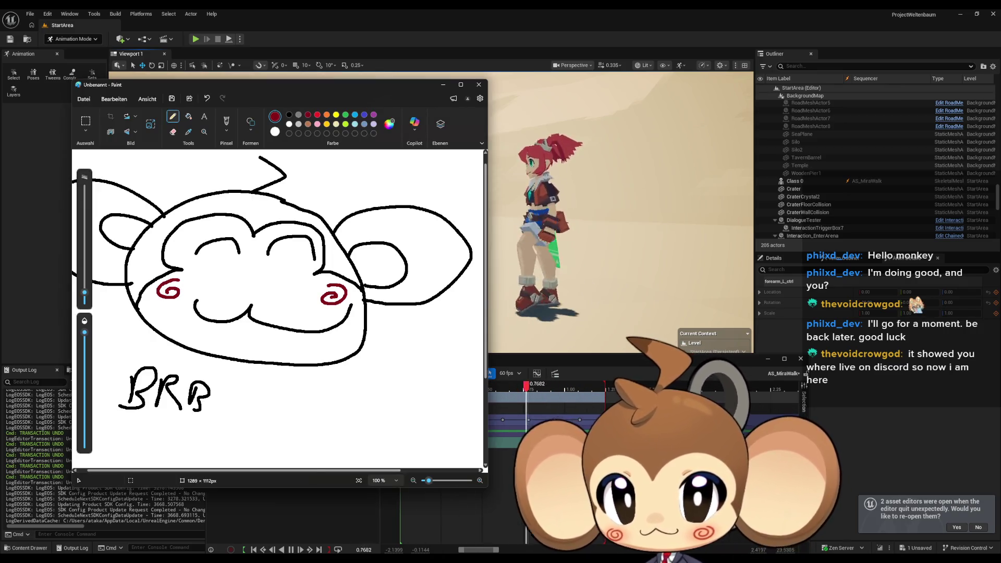
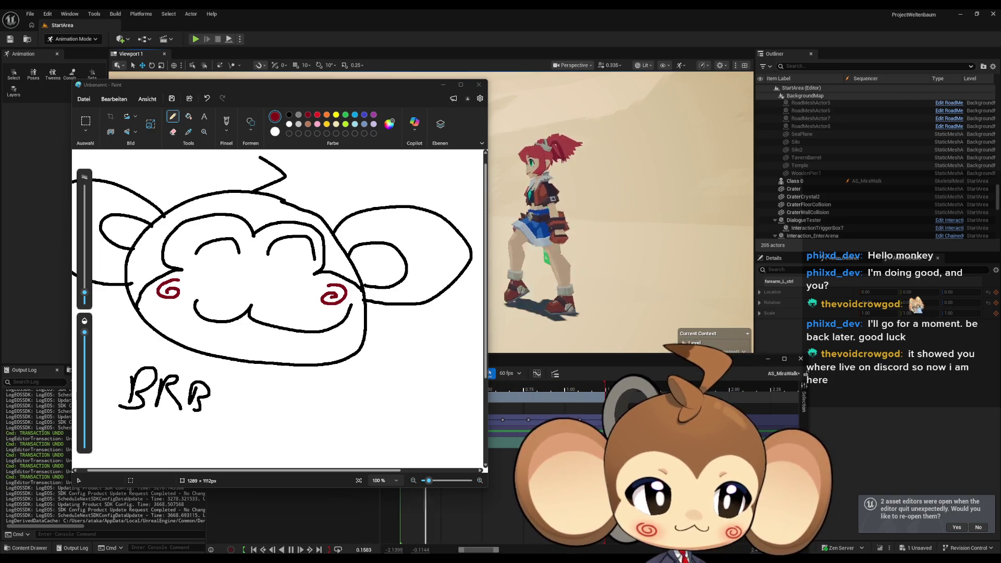
Close the Paint sketch without saving it
left_click(479, 85)
left_click(294, 310)
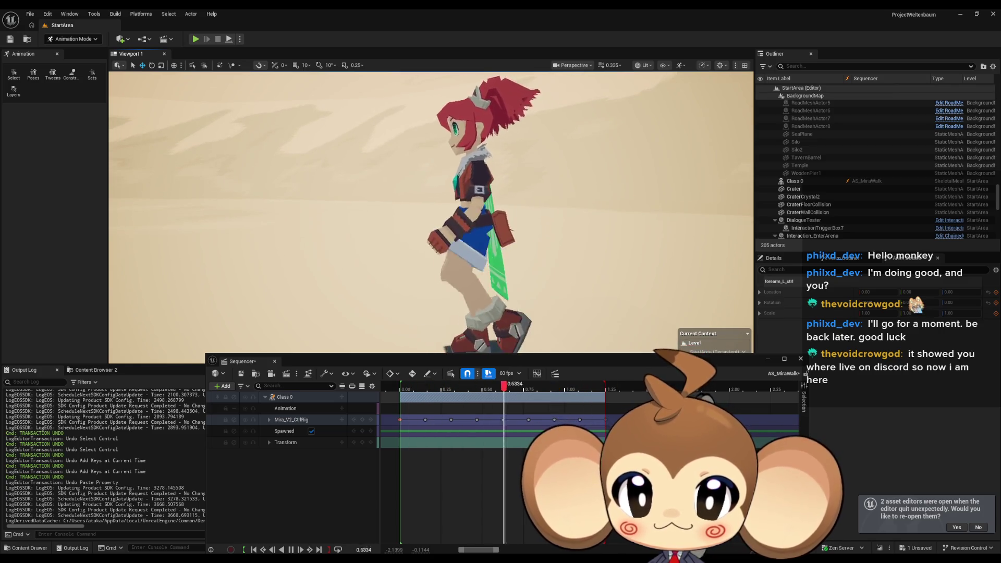
scroll(509, 235, "up", 5)
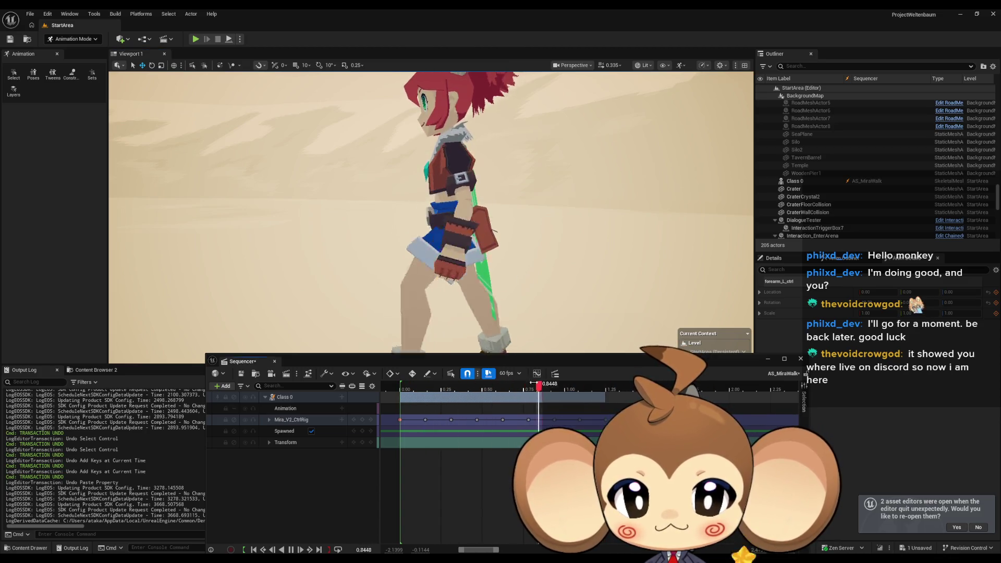
Set the playback range end near 0.5, stop playback, and park the playhead at about 0.4667
left_click_drag(605, 380, 503, 380)
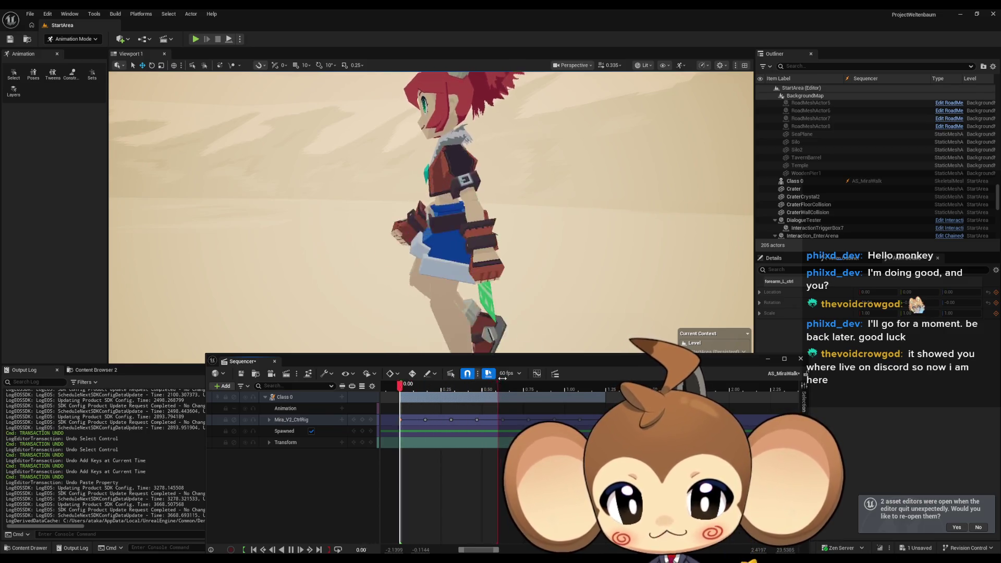
left_click_drag(477, 378, 504, 378)
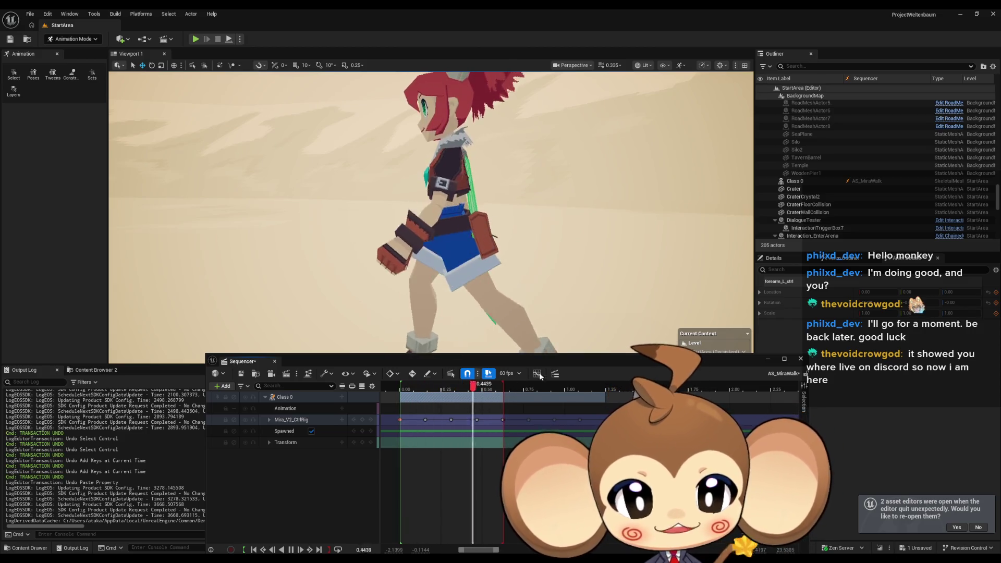
key("space")
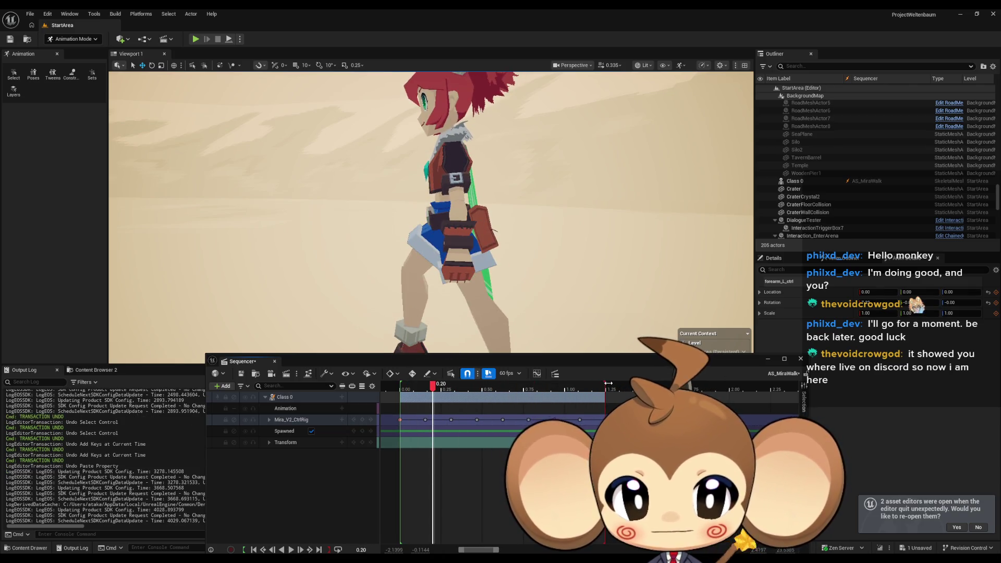
mouse_move(434, 390)
left_mouse_down()
mouse_move(401, 390)
mouse_move(478, 392)
left_mouse_up()
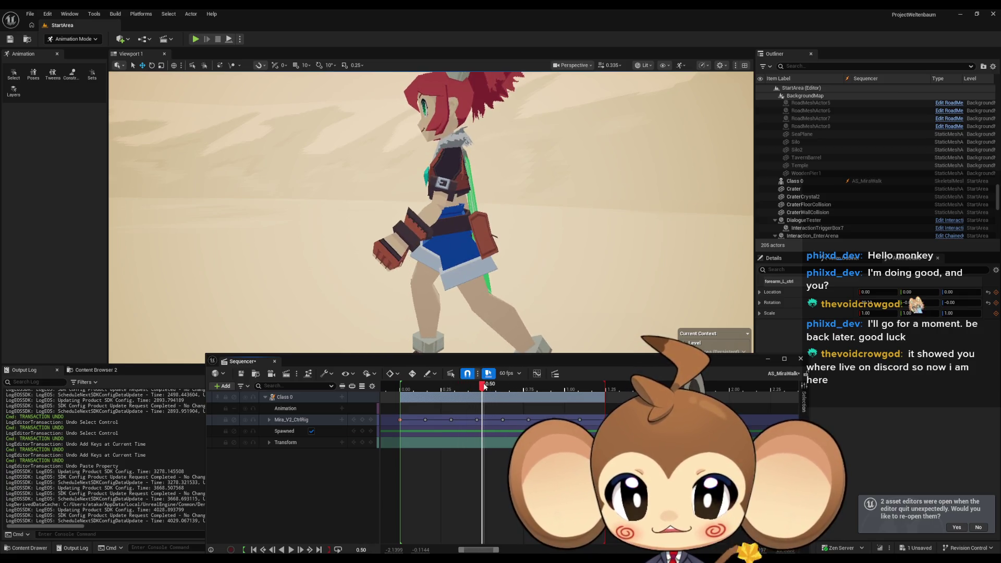
left_click_drag(485, 386, 478, 386)
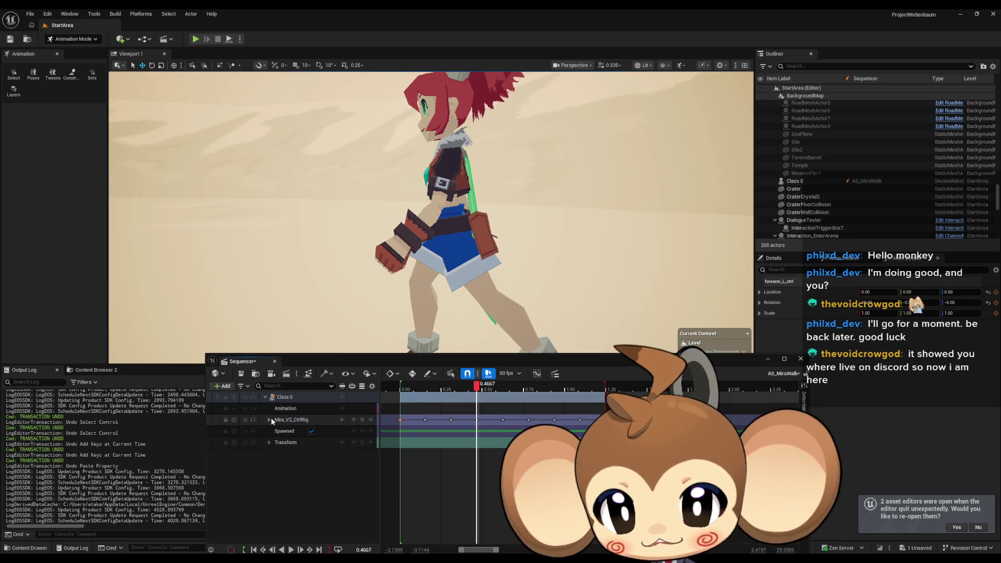
Expand Mira_V2_CtrlRig, select the forearm_L control and switch to Rotate
left_click(269, 420)
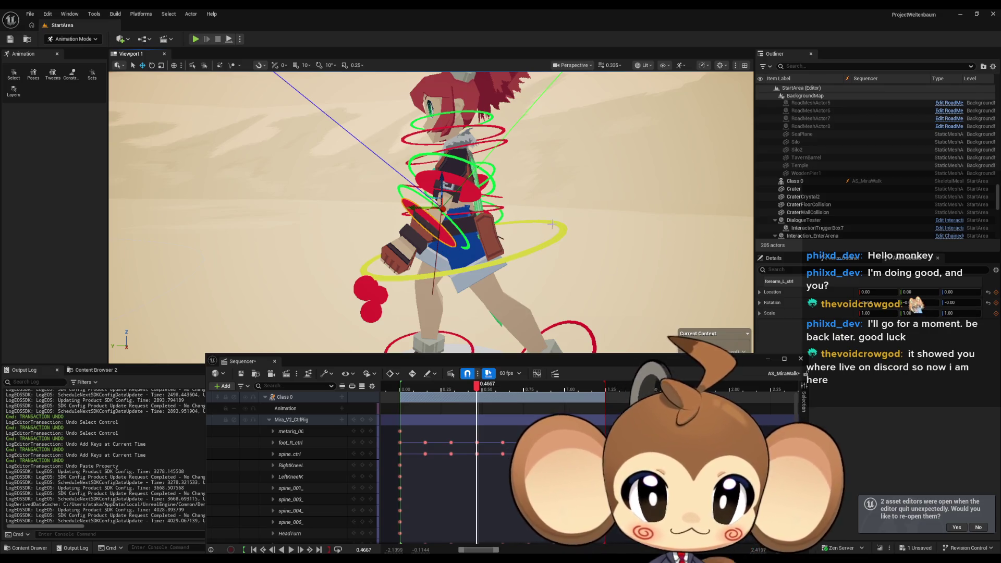
left_click(437, 225)
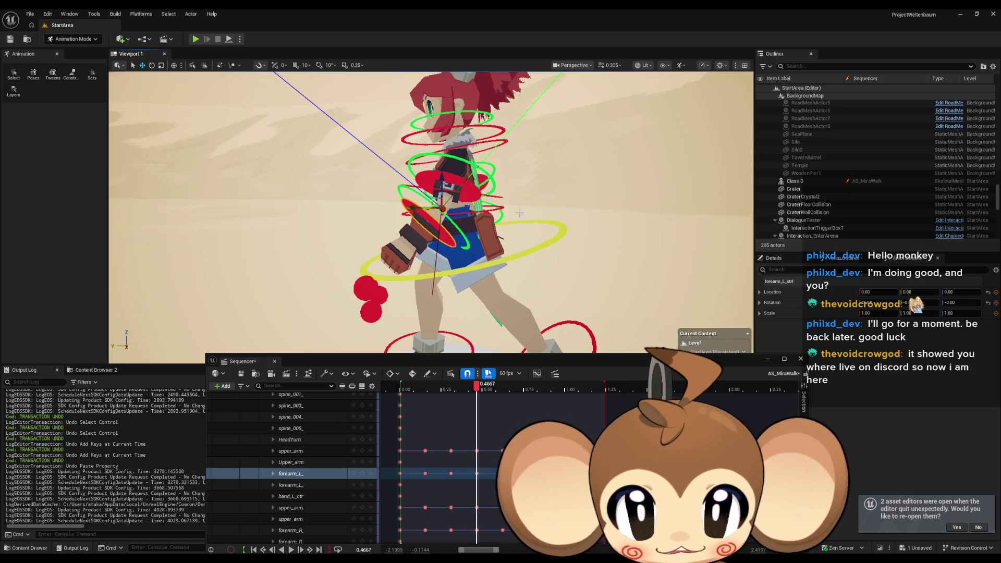
left_click(152, 66)
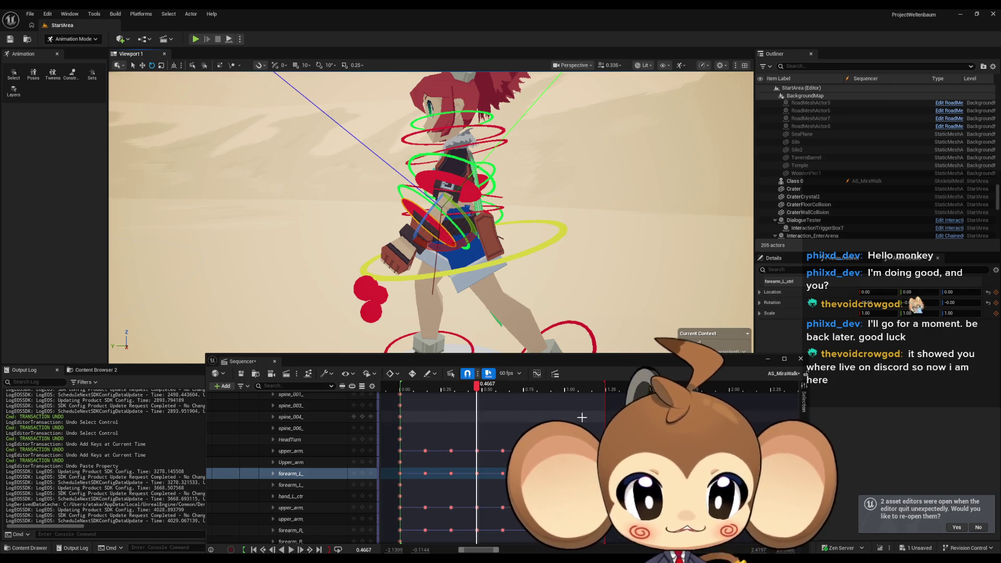
mouse_move(476, 386)
left_mouse_down()
mouse_move(463, 387)
mouse_move(479, 387)
left_mouse_up()
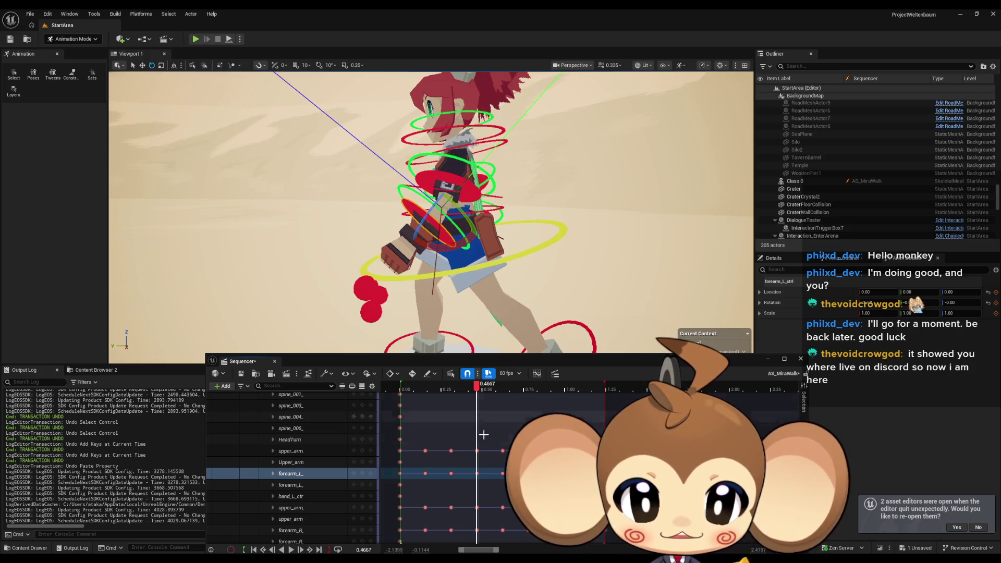
Select the forearm_L key at 0.625 and enter a new Rotation X value
left_click(477, 473)
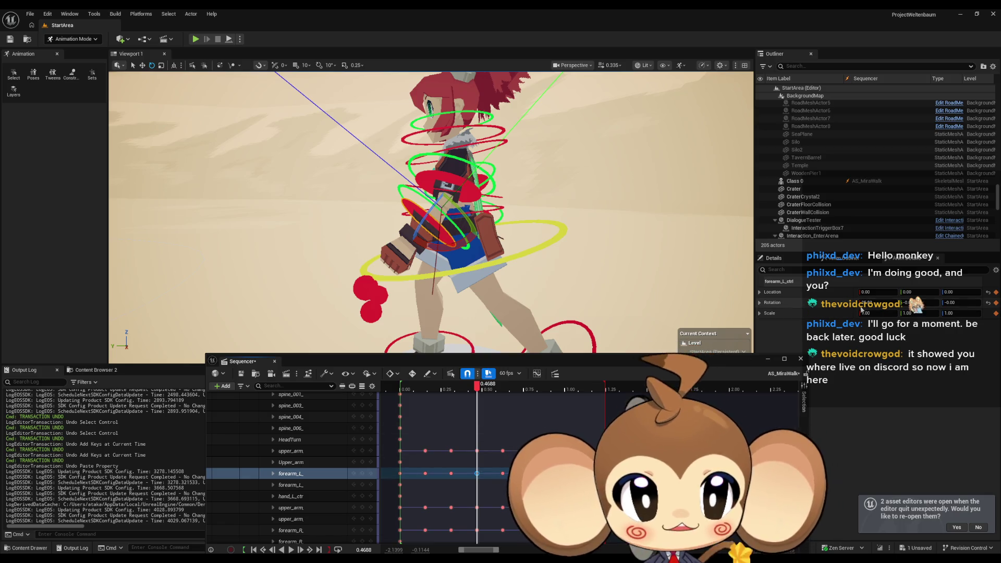
left_click(503, 473)
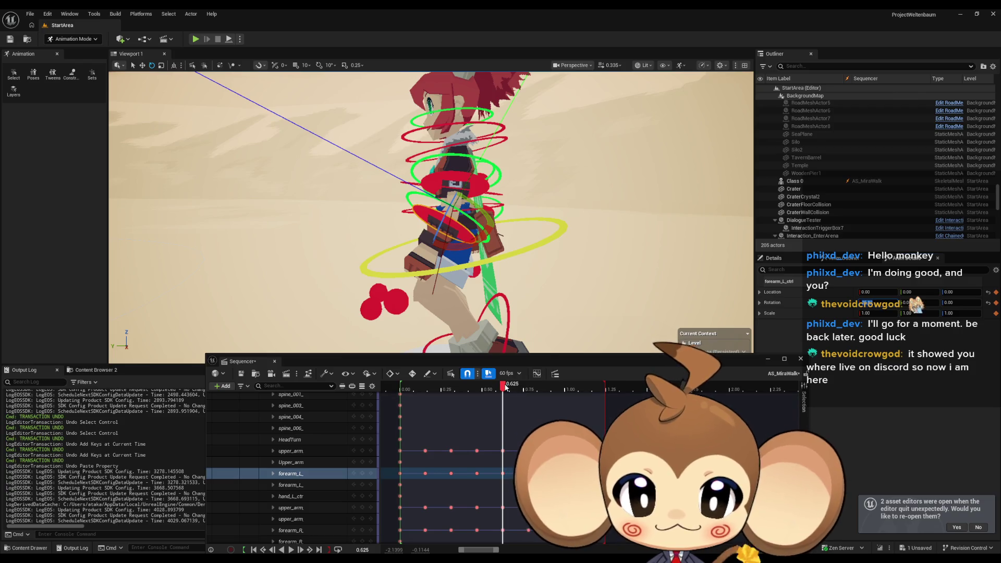
mouse_move(503, 389)
left_mouse_down()
mouse_move(484, 389)
mouse_move(505, 393)
left_mouse_up()
left_click(502, 473)
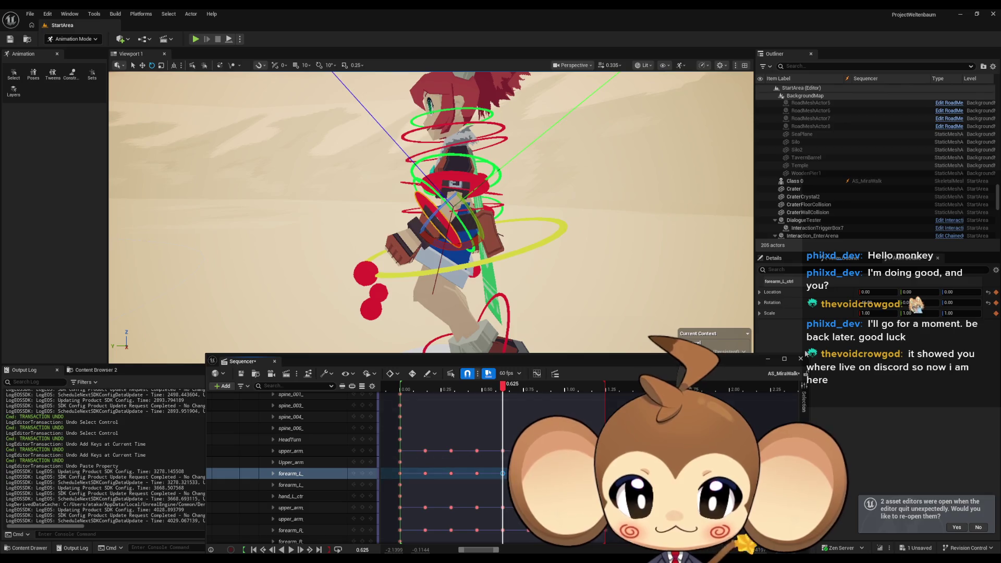
key("Return")
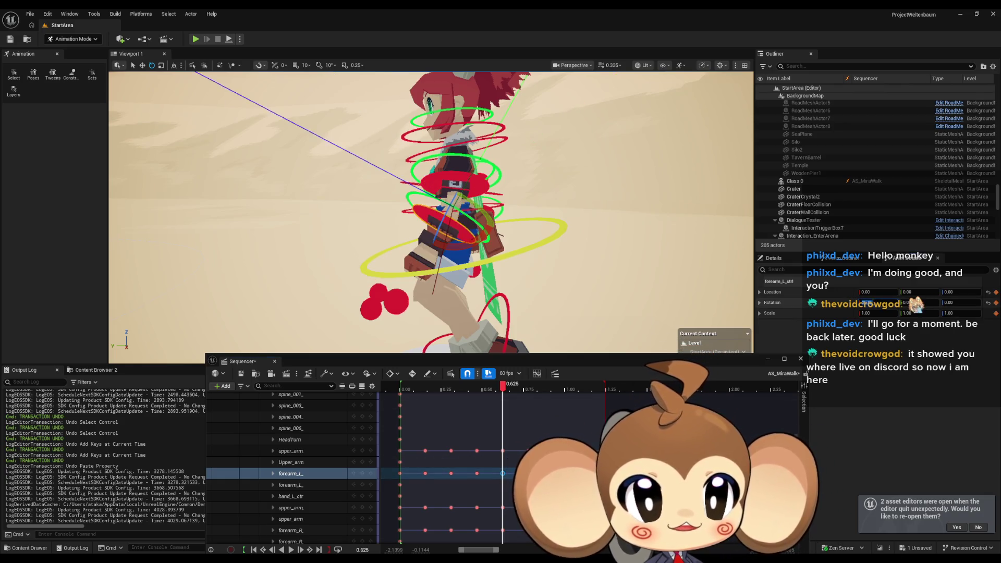
left_click(364, 473)
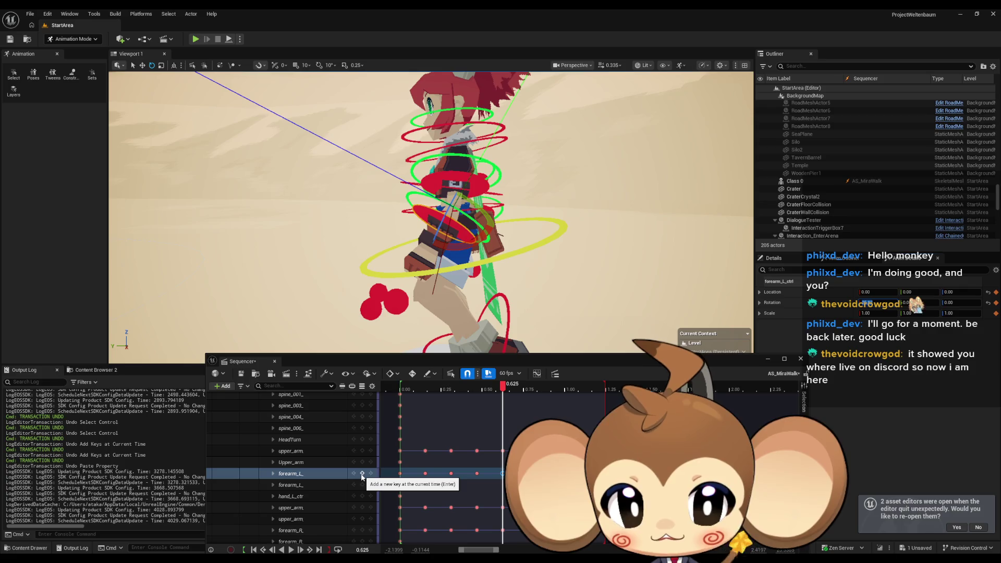
mouse_move(502, 386)
left_mouse_down()
mouse_move(538, 386)
mouse_move(402, 385)
mouse_move(528, 384)
left_mouse_up()
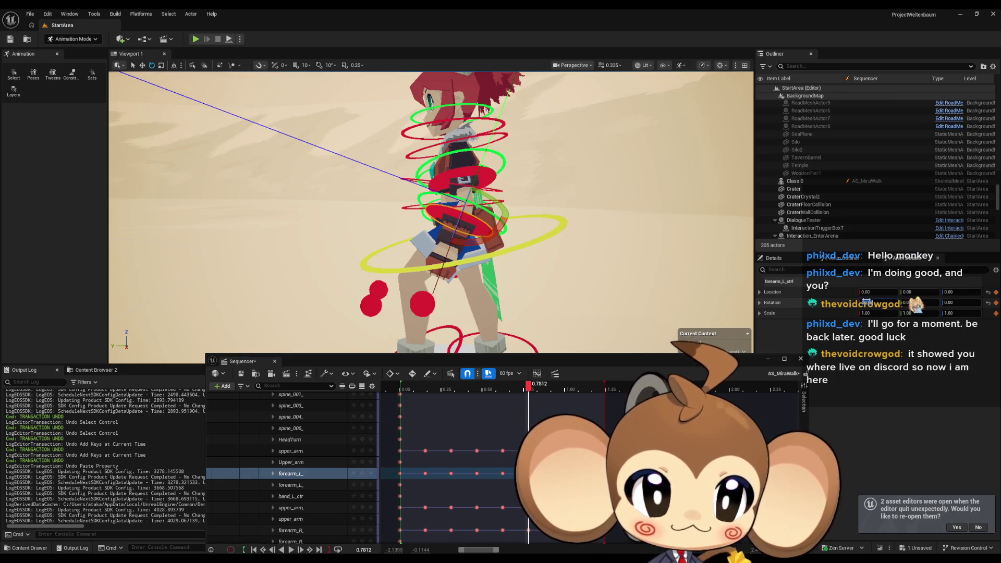
Key forearm_L at the current frame, scrub through the stride, and play the walk twice
left_click(363, 474)
mouse_move(528, 385)
left_mouse_down()
mouse_move(563, 389)
mouse_move(554, 389)
left_mouse_up()
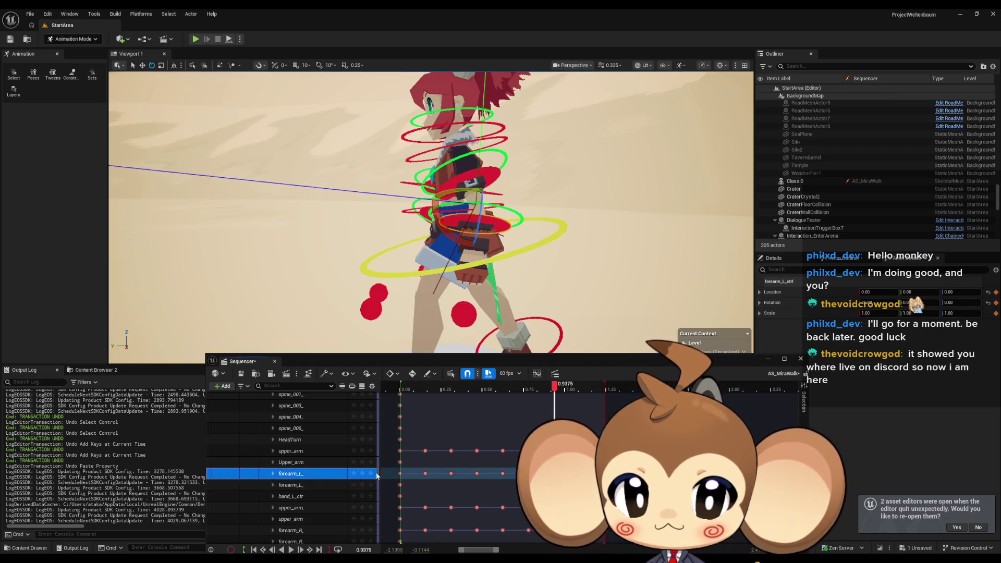
mouse_move(497, 390)
left_mouse_down()
mouse_move(462, 390)
mouse_move(650, 390)
mouse_move(414, 390)
left_mouse_up()
left_click(291, 550)
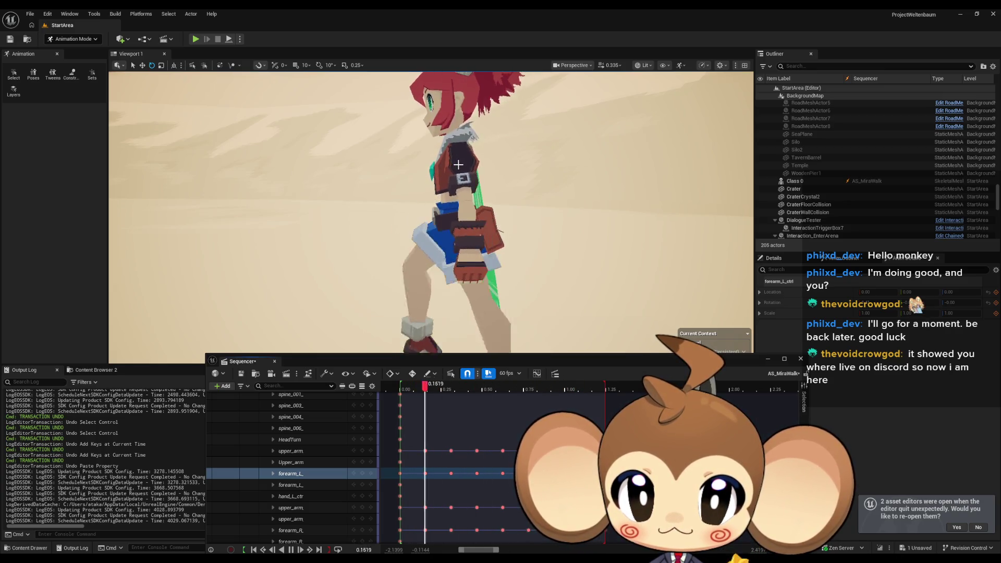
mouse_move(597, 394)
left_mouse_down()
mouse_move(406, 392)
mouse_move(467, 396)
left_mouse_up()
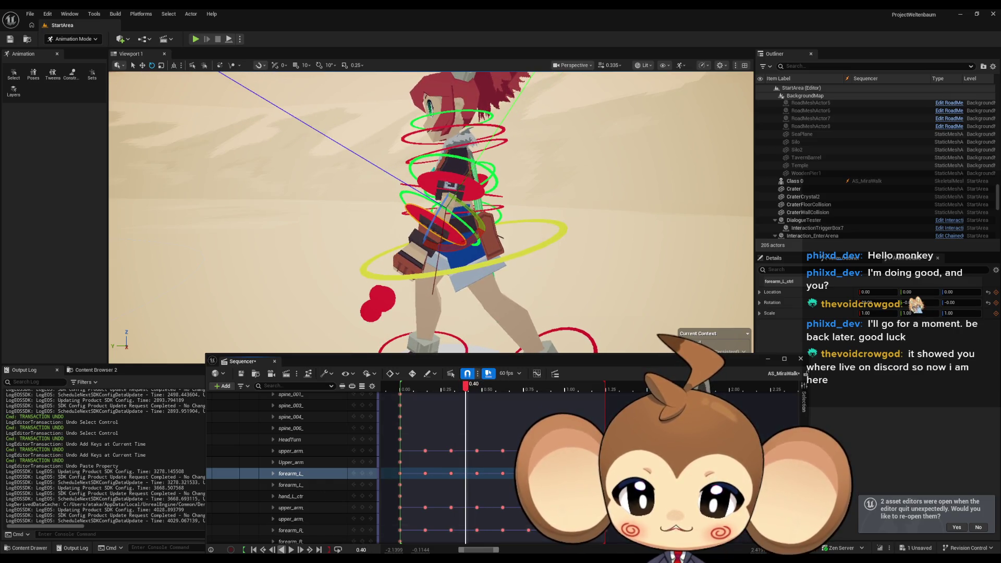
left_click(291, 550)
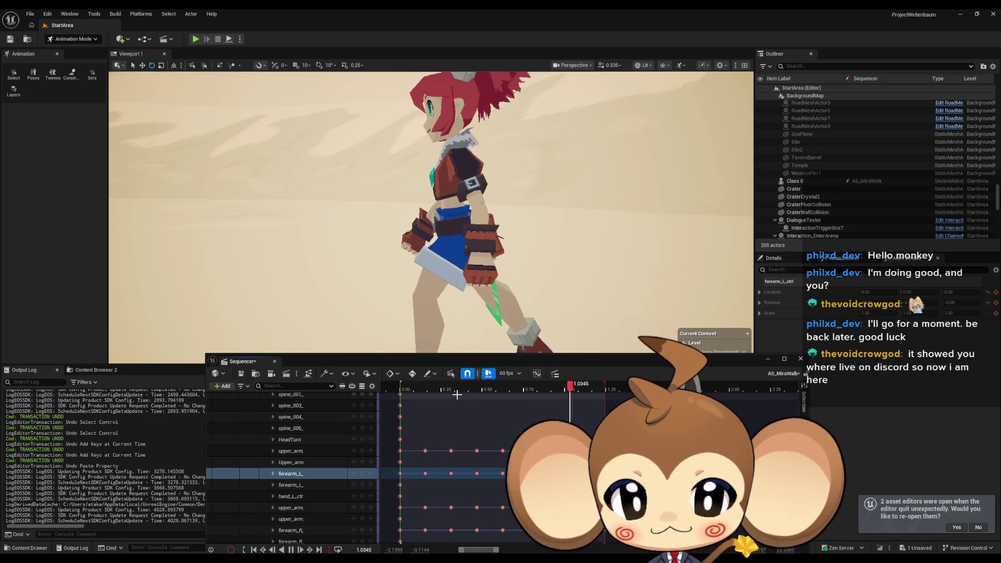
Stop on the forearm_L key at 0.3125, switch to upper_arm_L_ctrl and replay the walk
left_click(448, 391)
left_click(451, 473)
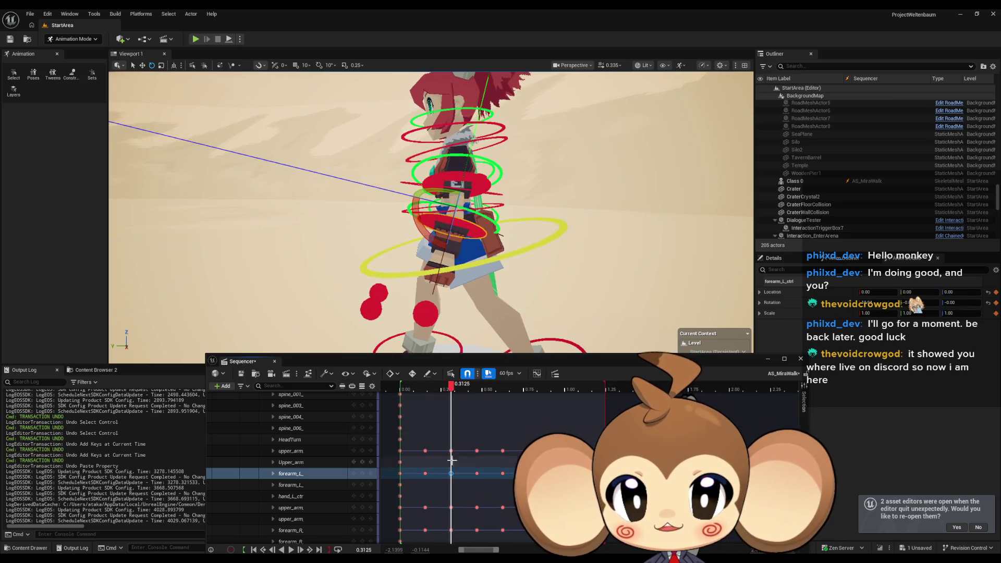
left_click(472, 211)
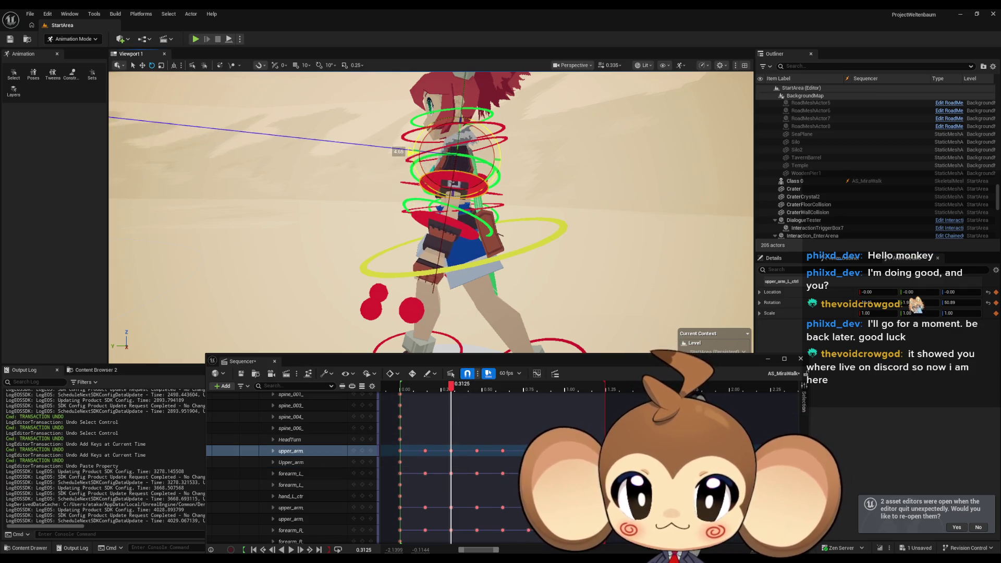
left_click(362, 451)
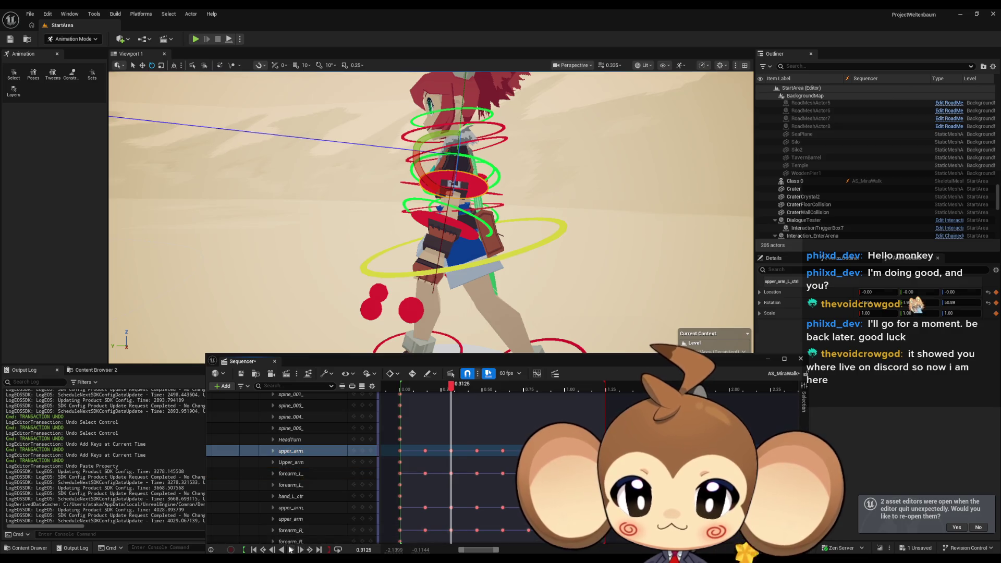
left_click(291, 550)
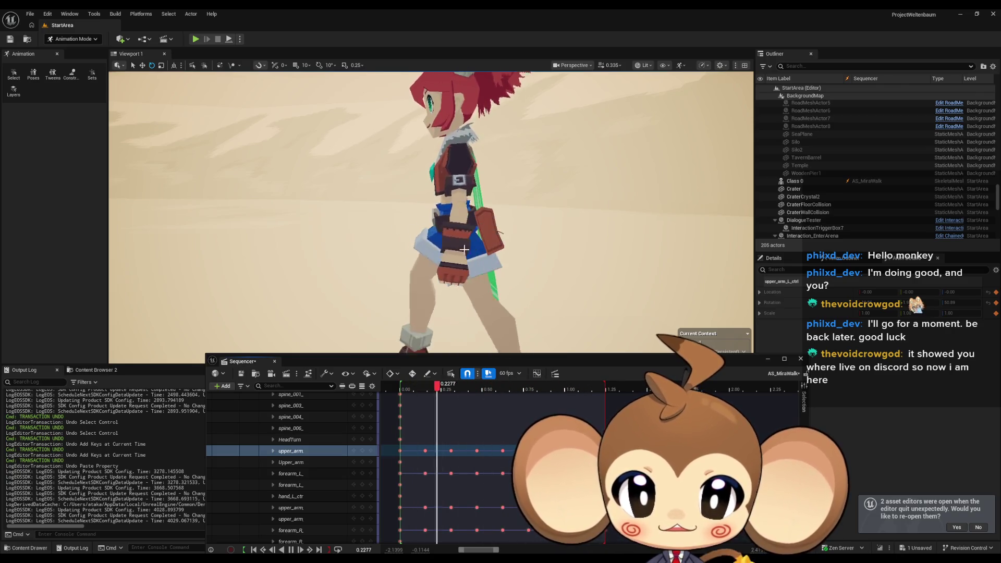
scroll(528, 255, "down", 4)
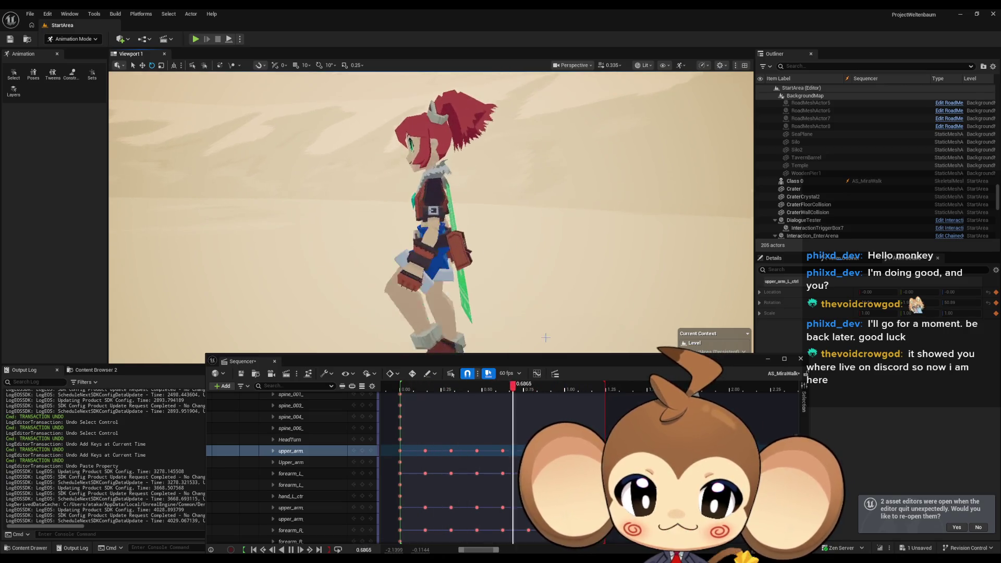
Scrub toward 1.25 and nudge the left upper arm's Rotation X slightly
left_click(414, 395)
mouse_move(415, 395)
left_mouse_down()
mouse_move(608, 395)
mouse_move(580, 395)
left_mouse_up()
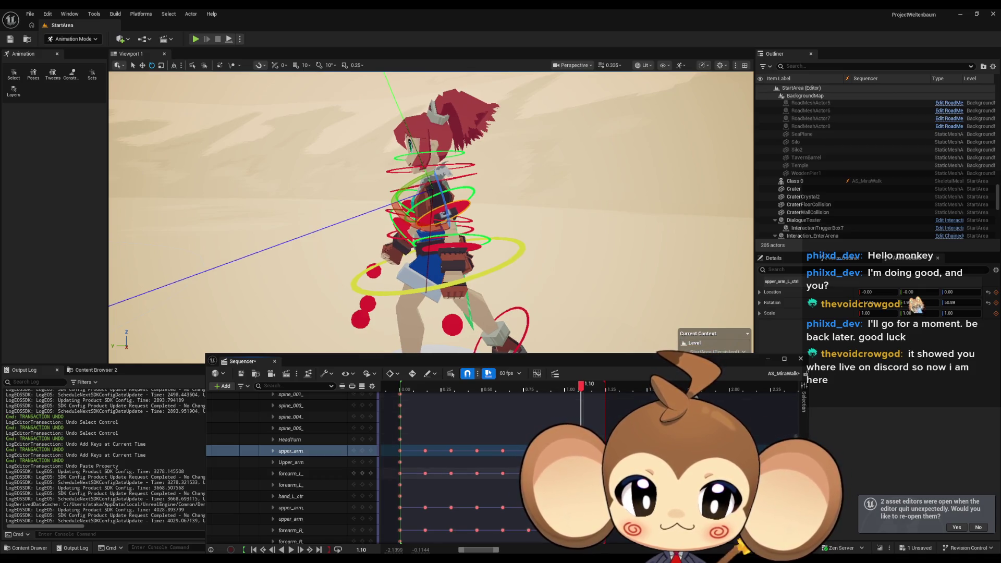
left_click_drag(581, 395, 605, 395)
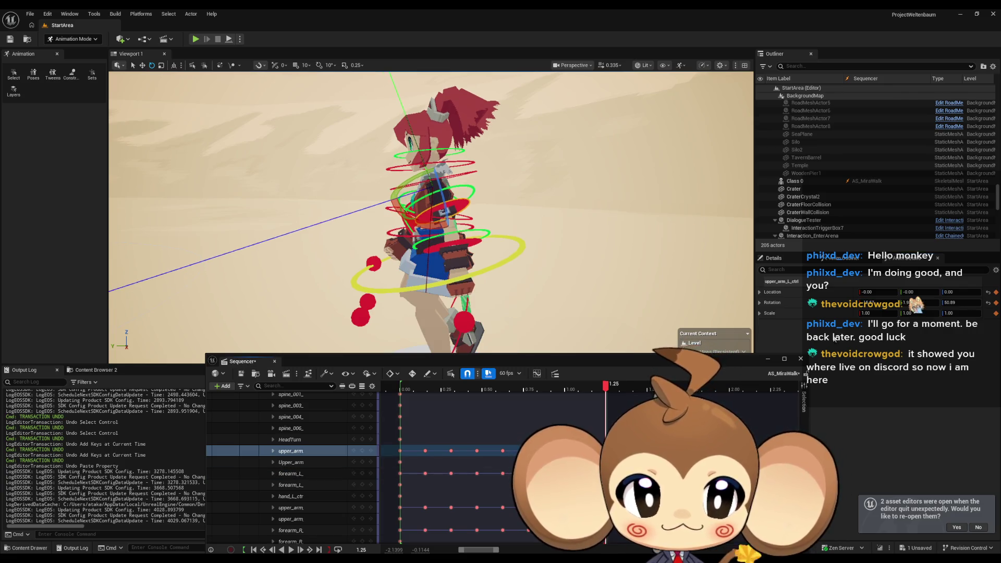
left_click_drag(879, 302, 887, 302)
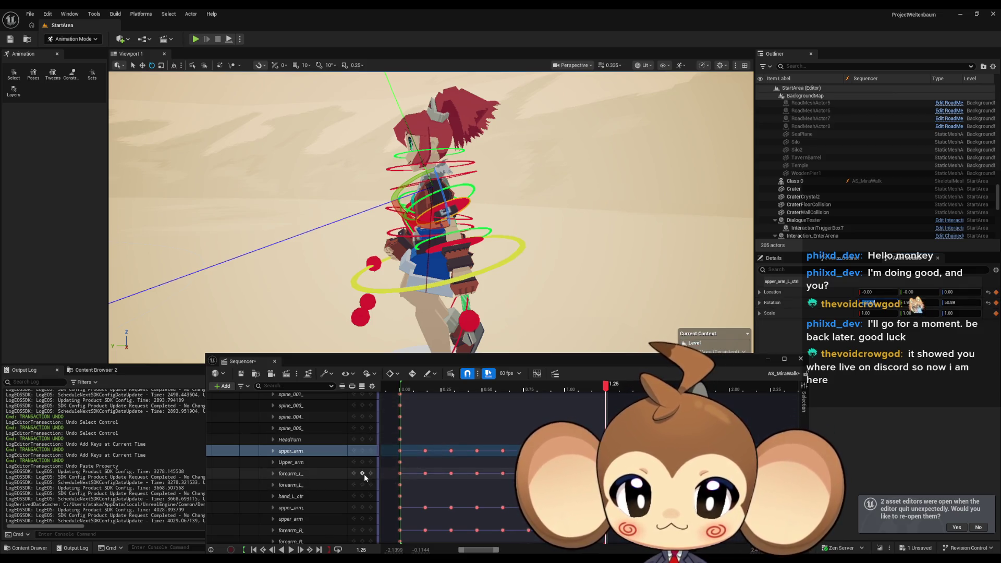
left_click(319, 471)
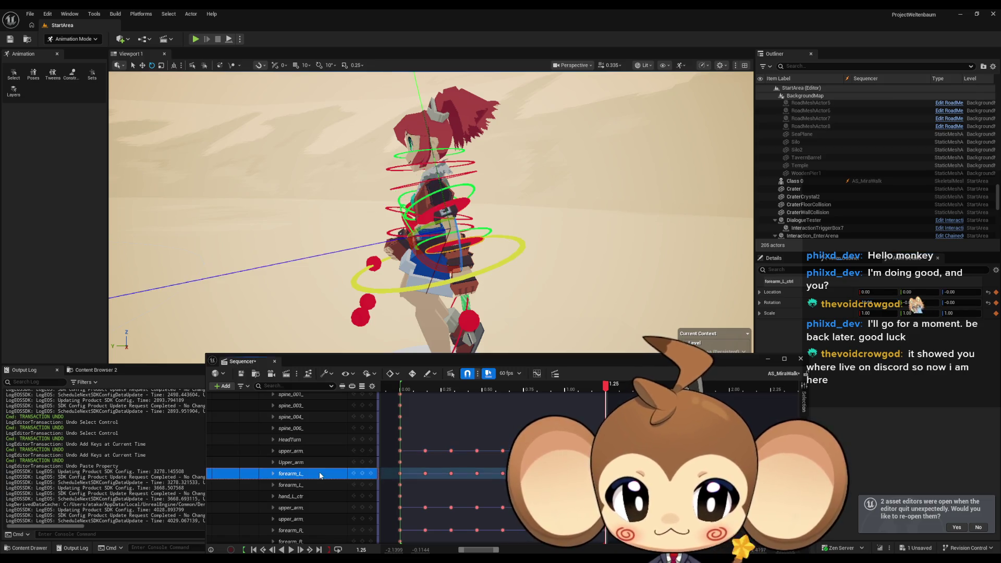
Select forearm_L and step between the 1.0938 and 1.25 keys, settling on 1.0938
left_click(868, 302)
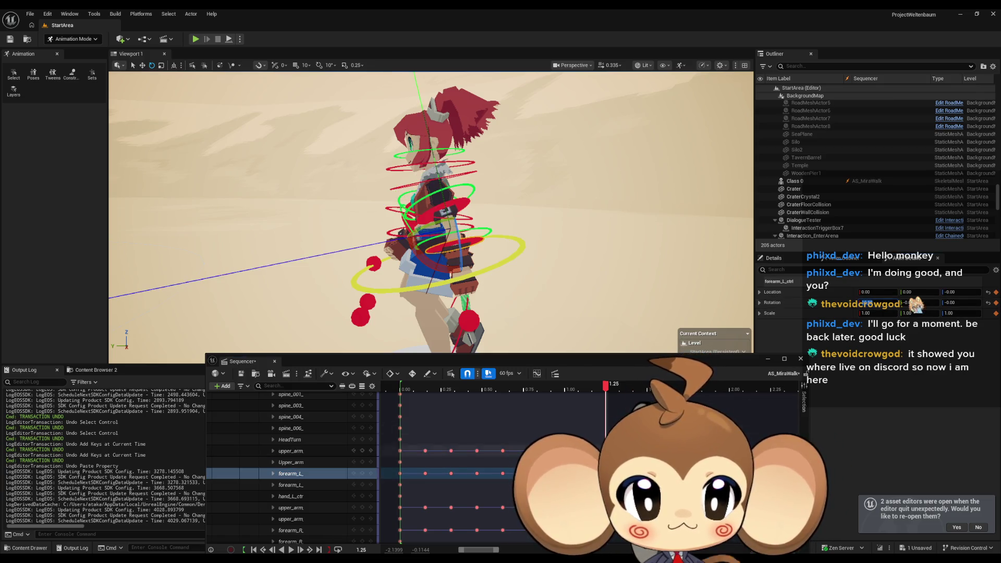
key("j")
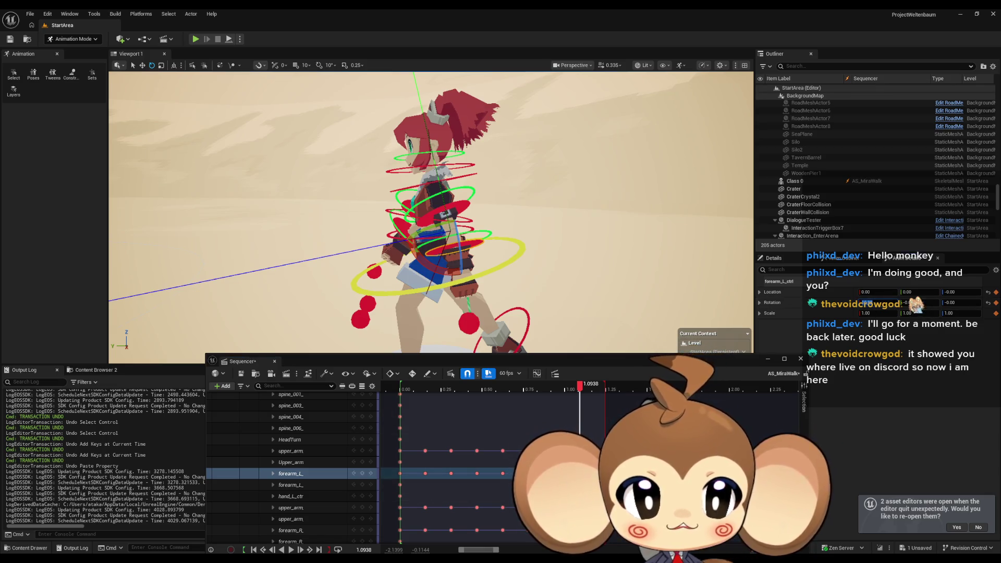
key("l")
mouse_move(607, 389)
left_mouse_down()
mouse_move(491, 389)
mouse_move(605, 390)
left_mouse_up()
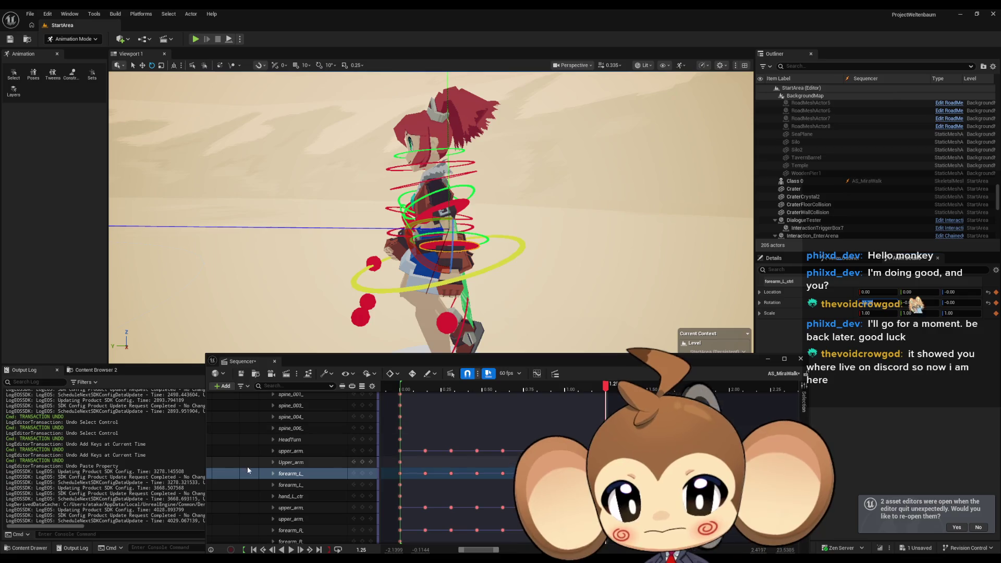
left_click(445, 461)
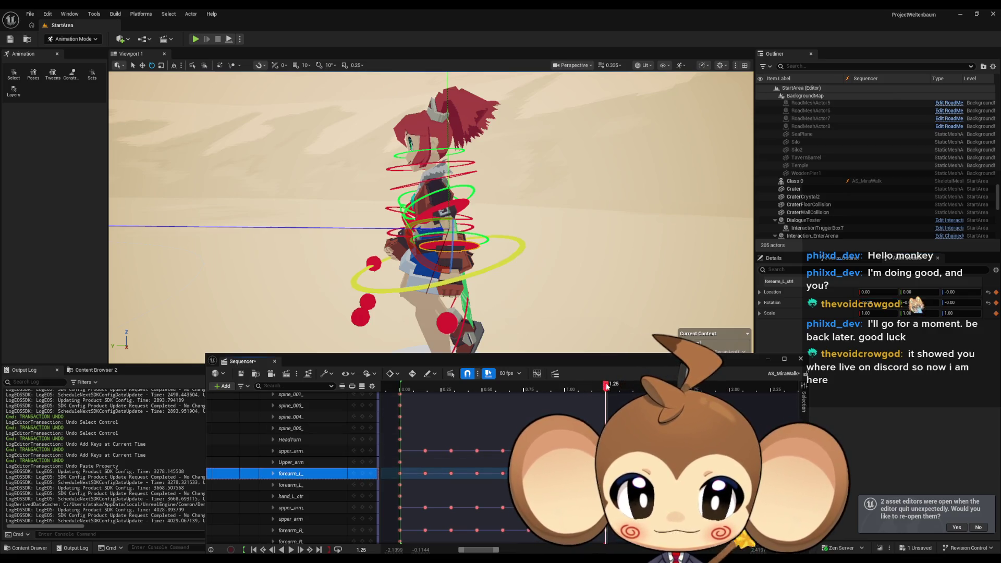
mouse_move(606, 386)
left_mouse_down()
mouse_move(431, 392)
mouse_move(600, 399)
mouse_move(402, 387)
left_mouse_up()
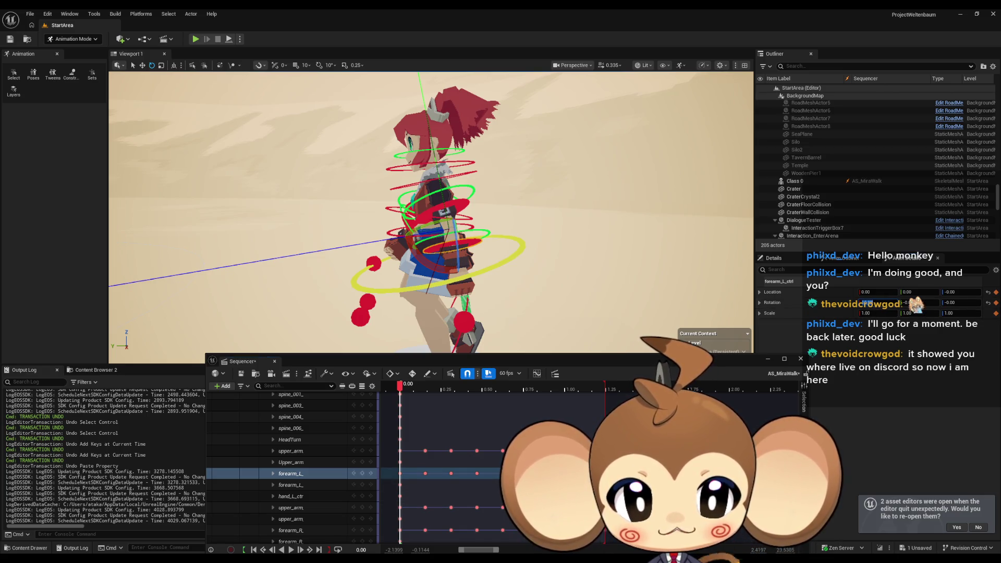
key("Down")
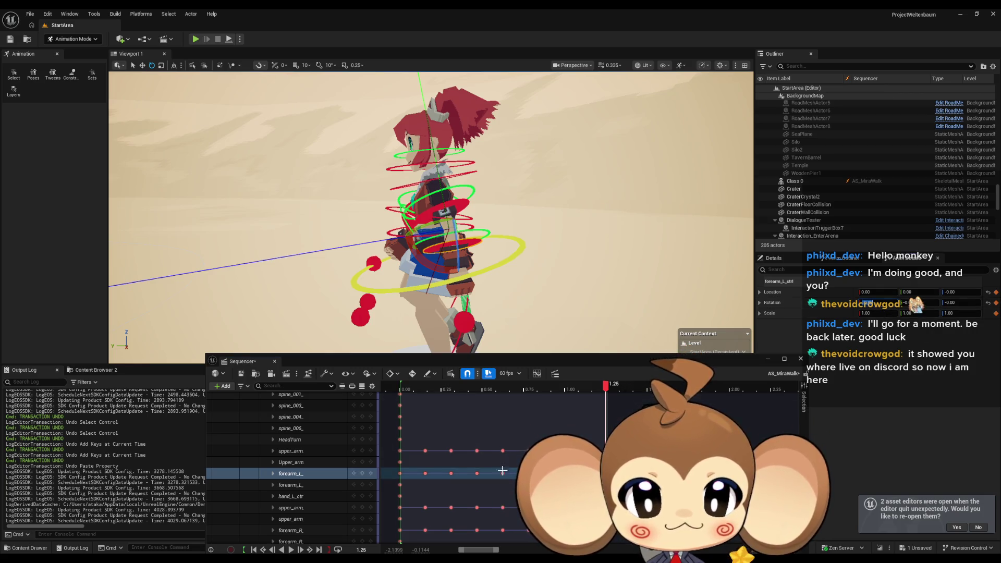
left_click(309, 475)
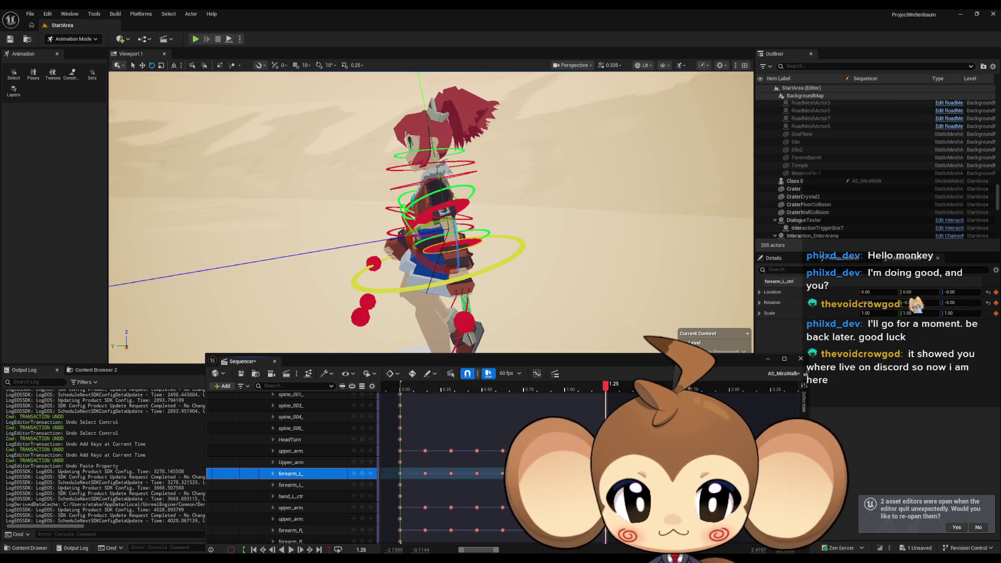
mouse_move(605, 385)
left_mouse_down()
mouse_move(554, 386)
mouse_move(605, 386)
left_mouse_up()
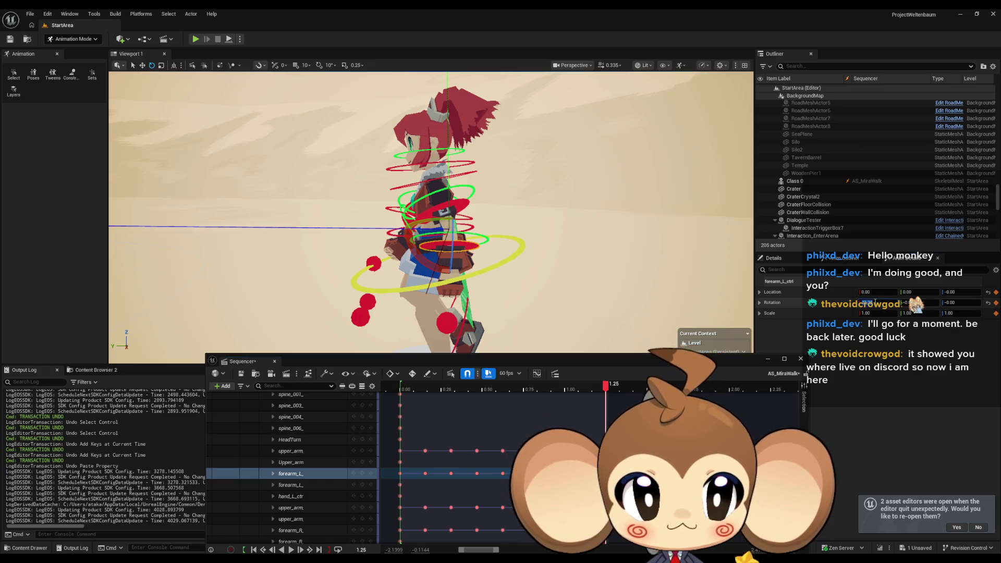
Rotate the left forearm into a new pose at 1.0938 and compare it with 0.9375
left_click_drag(396, 226, 397, 240)
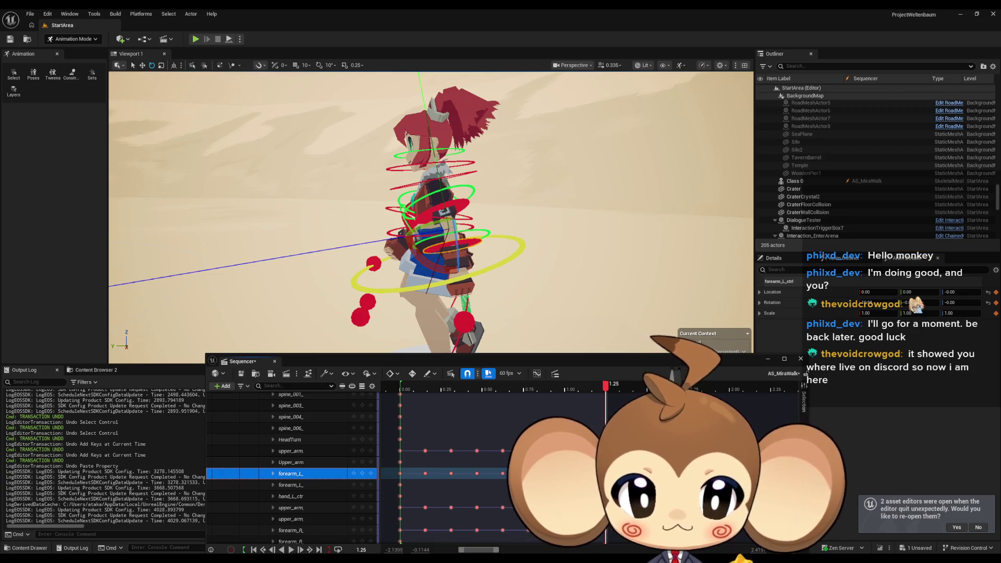
key("space")
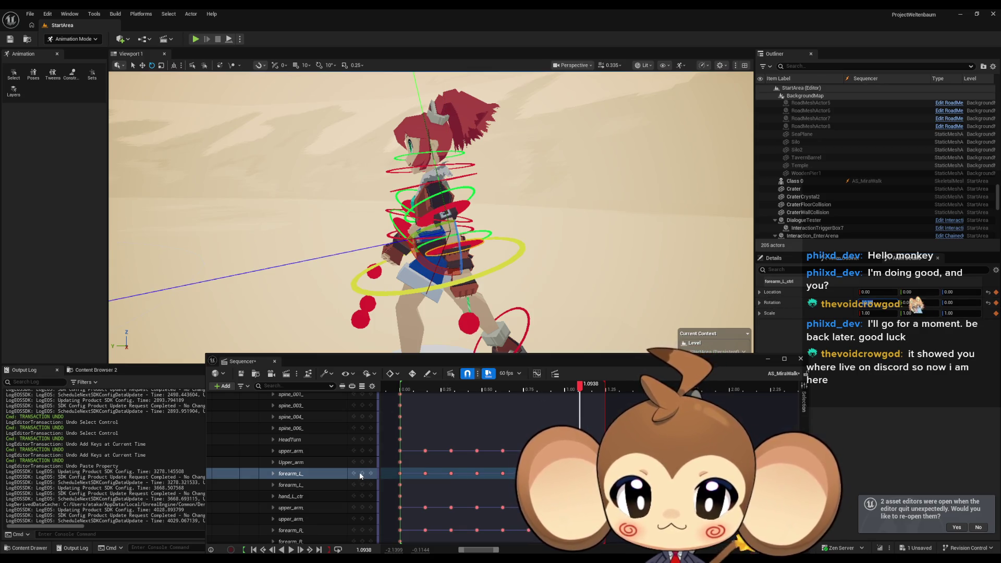
mouse_move(580, 389)
left_mouse_down()
mouse_move(477, 389)
mouse_move(580, 380)
mouse_move(556, 383)
left_mouse_up()
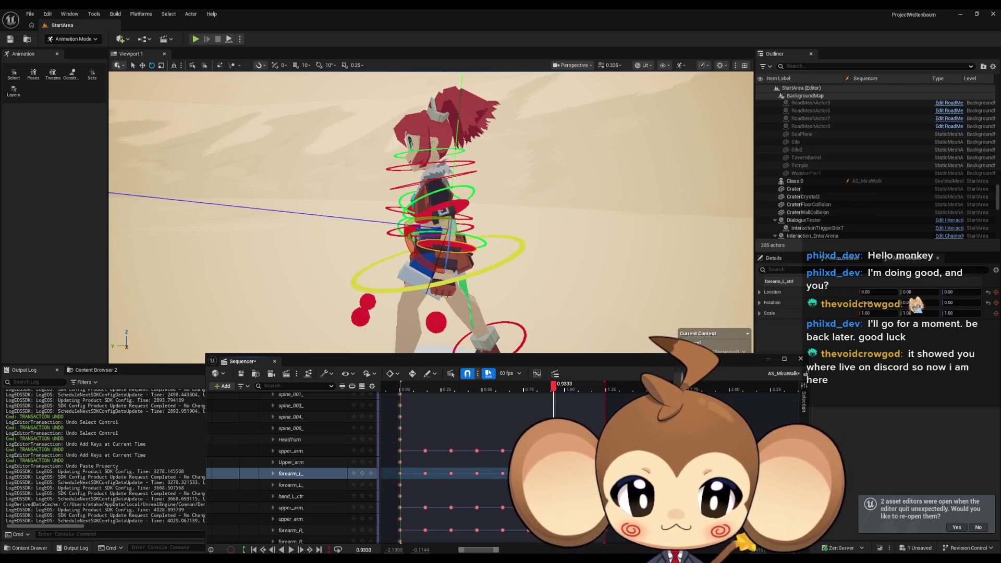
mouse_move(554, 384)
left_mouse_down()
mouse_move(581, 385)
mouse_move(554, 384)
left_mouse_up()
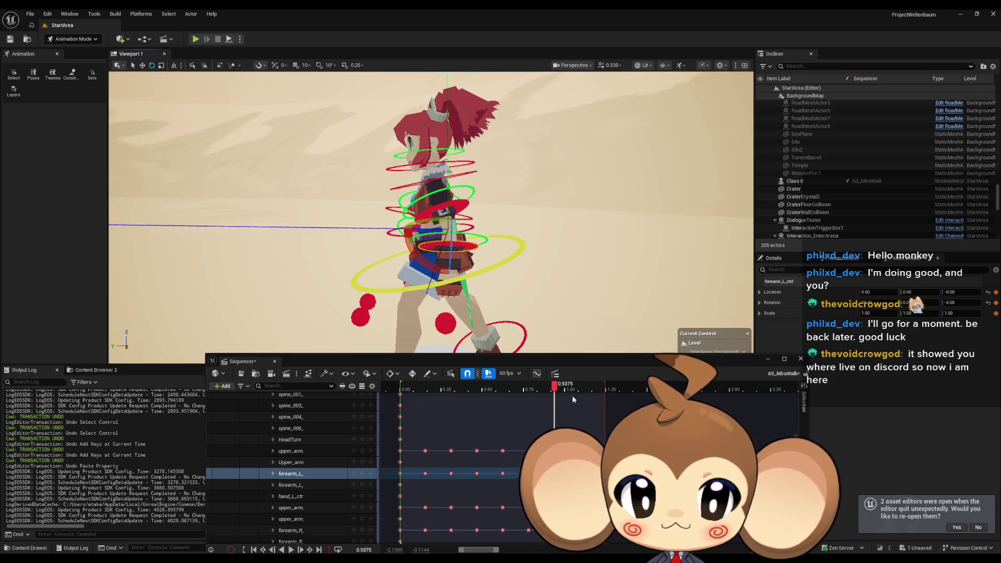
left_click_drag(554, 384, 581, 384)
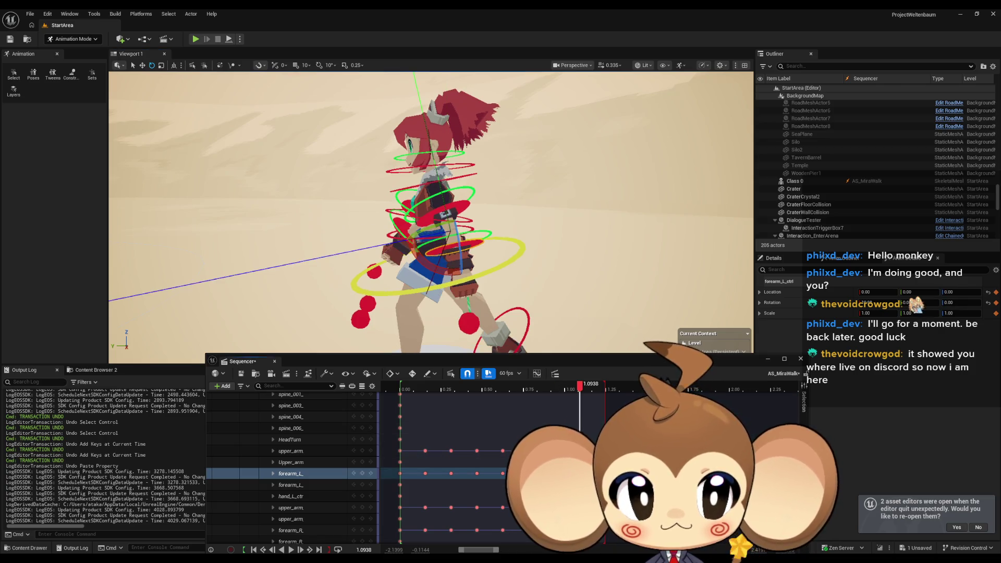
key("ctrl+z")
Rotate and key the left forearm at 0.9375, then replay the walk from the start
left_click_drag(419, 250, 402, 232)
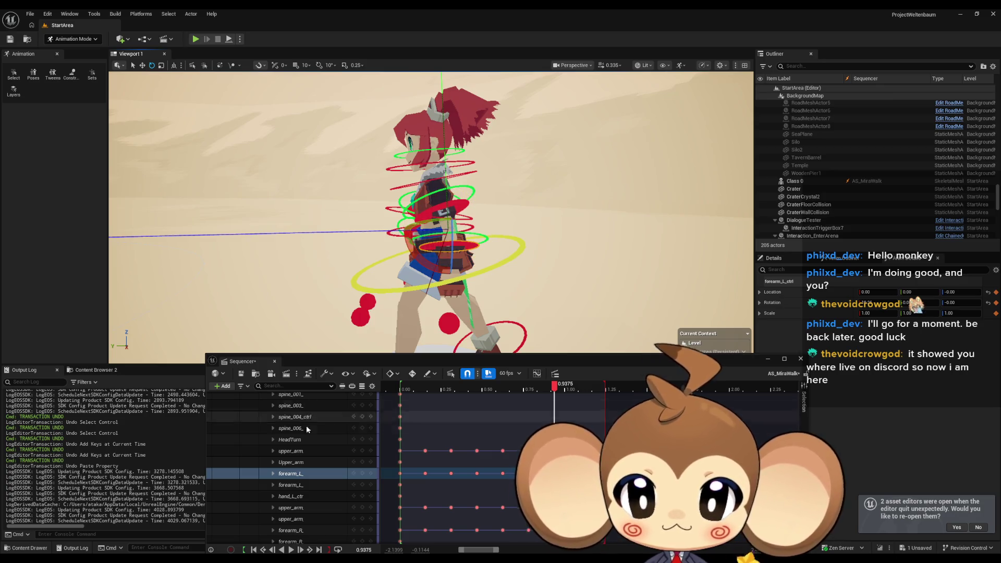
left_click(363, 474)
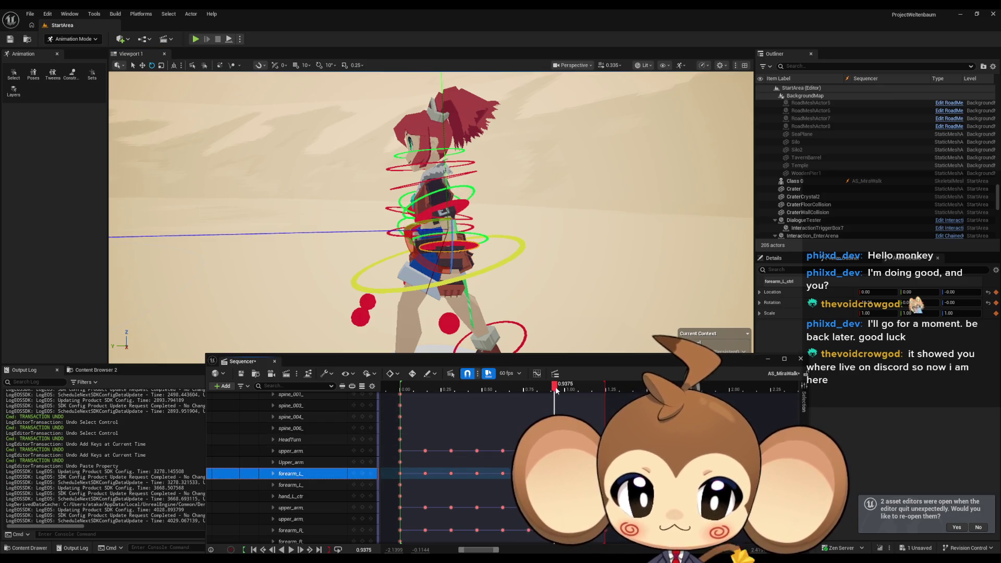
left_click_drag(556, 390, 403, 385)
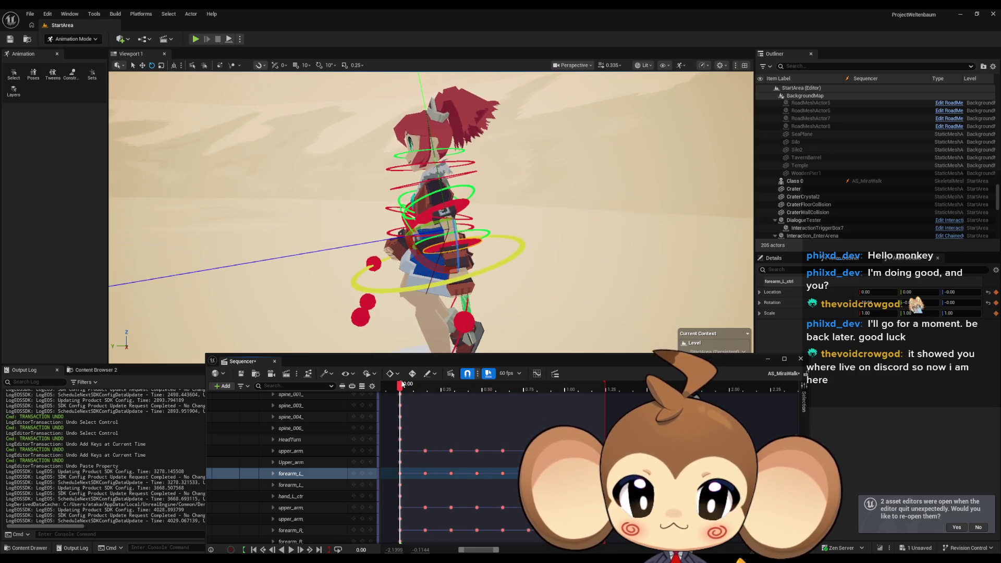
left_click(292, 550)
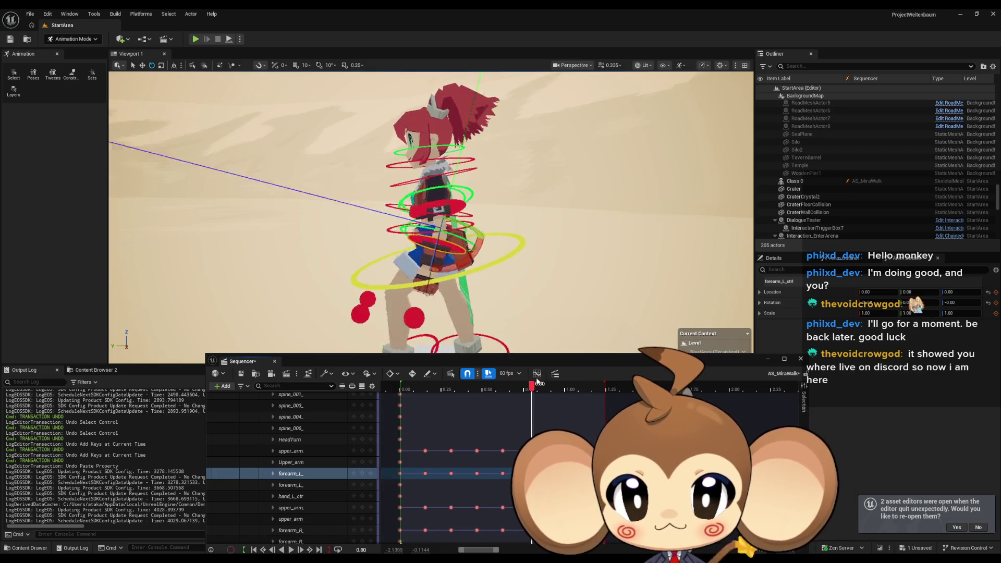
left_click(292, 550)
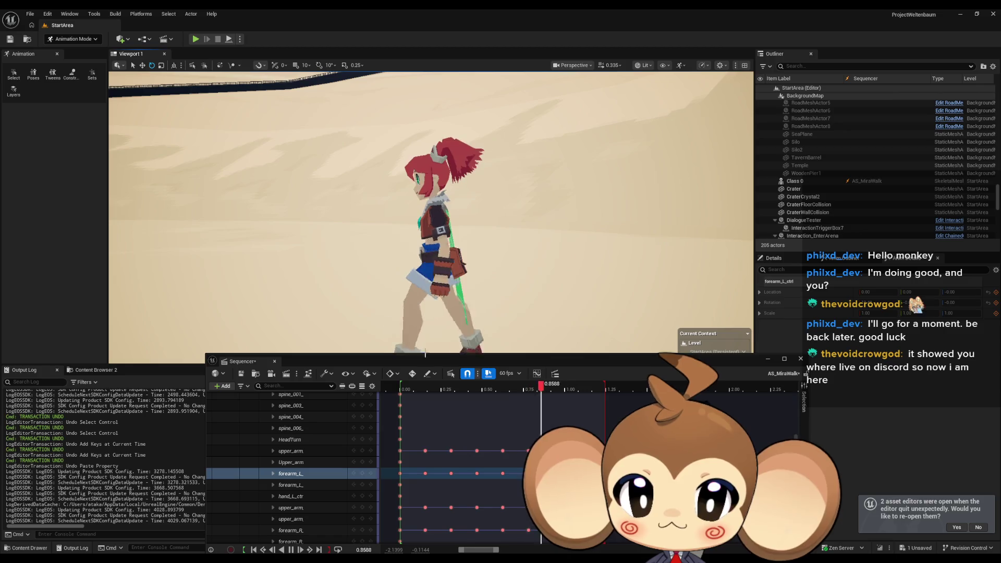
left_click(460, 389)
mouse_move(460, 392)
left_mouse_down()
mouse_move(650, 393)
mouse_move(527, 394)
mouse_move(626, 394)
mouse_move(596, 393)
left_mouse_up()
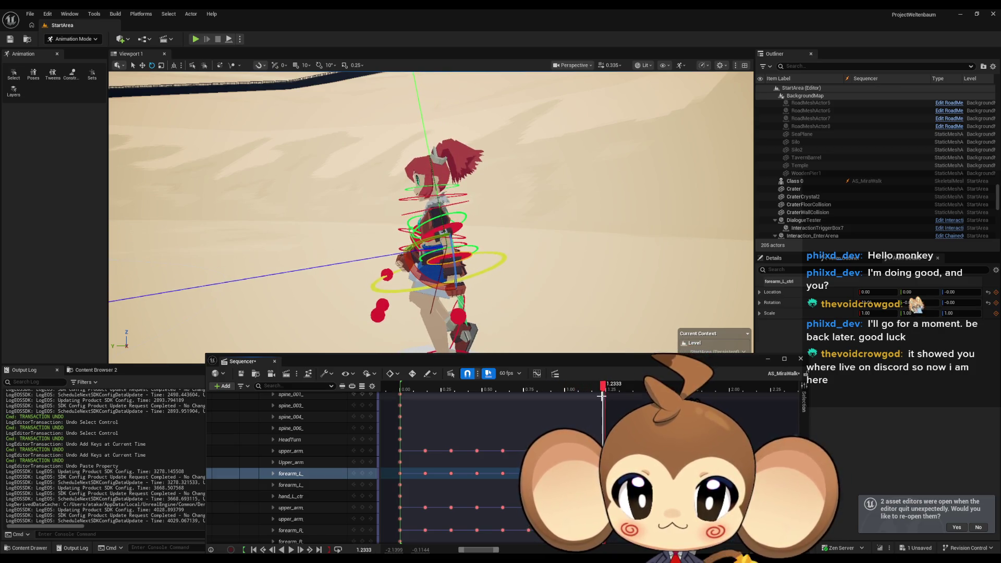
key("Right")
key("Right")
key("Right")
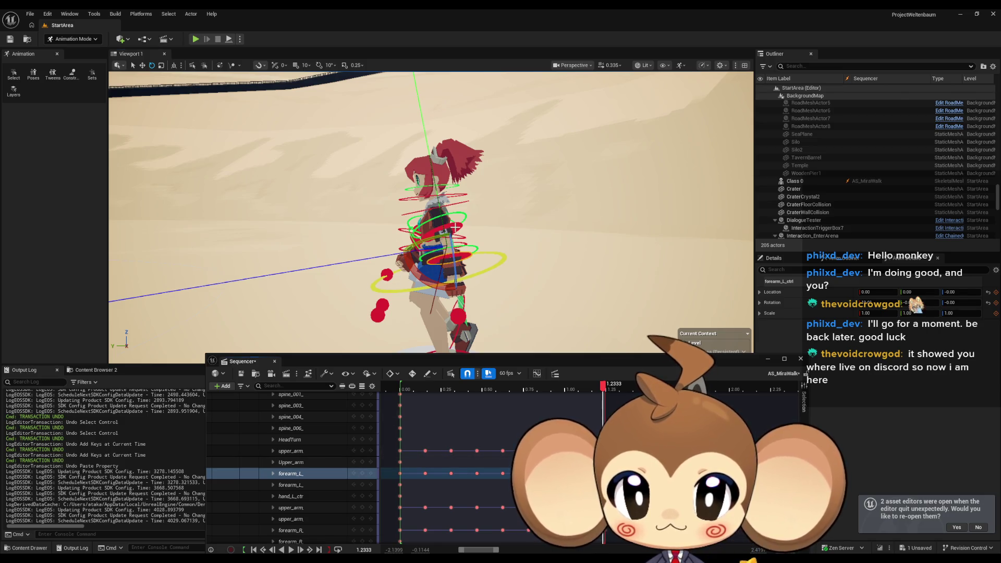
Select upper_arm_L_ctrl, rotate it into a new pose at 1.25 and key it
left_click(410, 222)
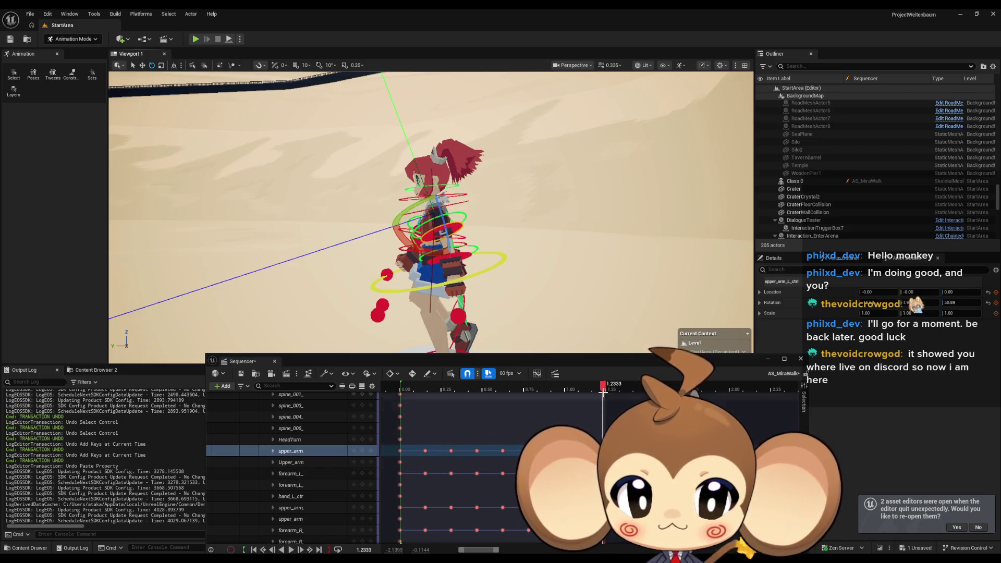
mouse_move(608, 387)
left_mouse_down()
mouse_move(426, 397)
mouse_move(592, 401)
mouse_move(402, 397)
mouse_move(608, 399)
left_mouse_up()
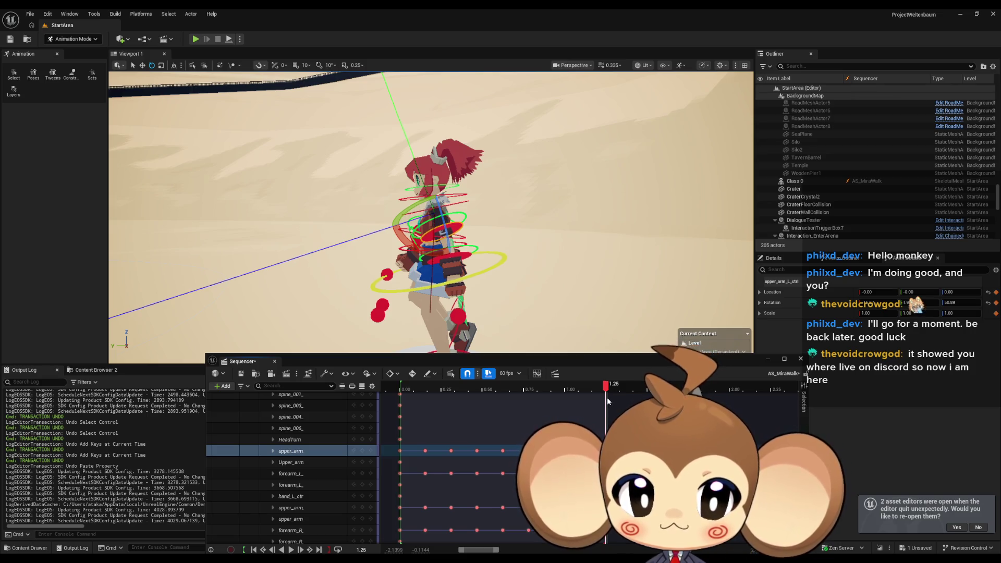
scroll(405, 243, "up", 5)
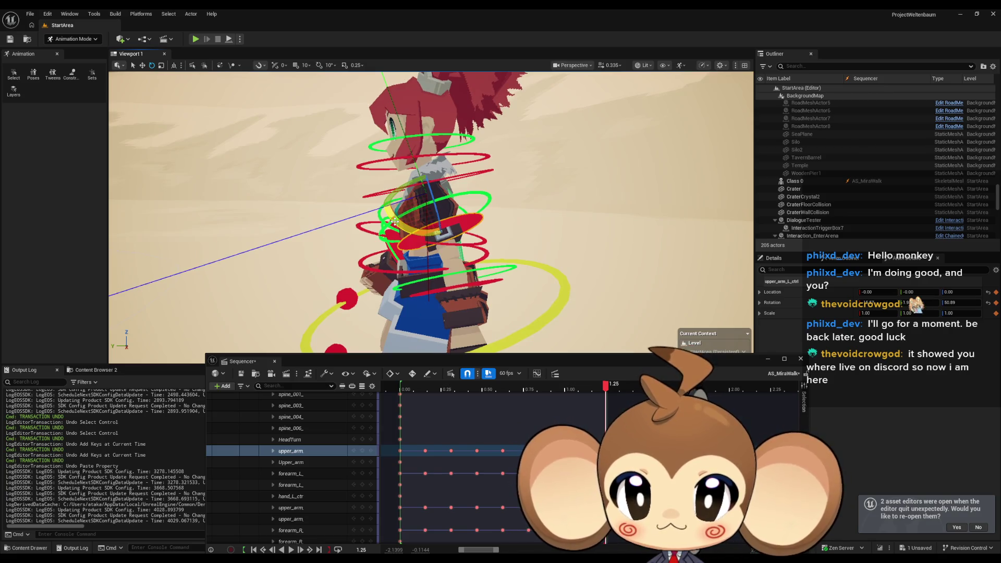
left_click_drag(395, 221, 397, 222)
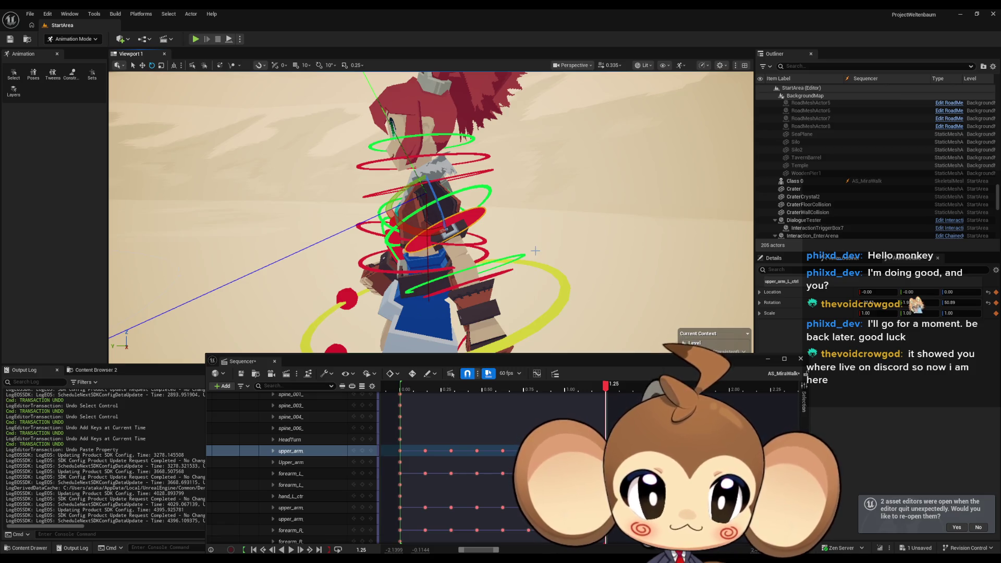
left_click(362, 453)
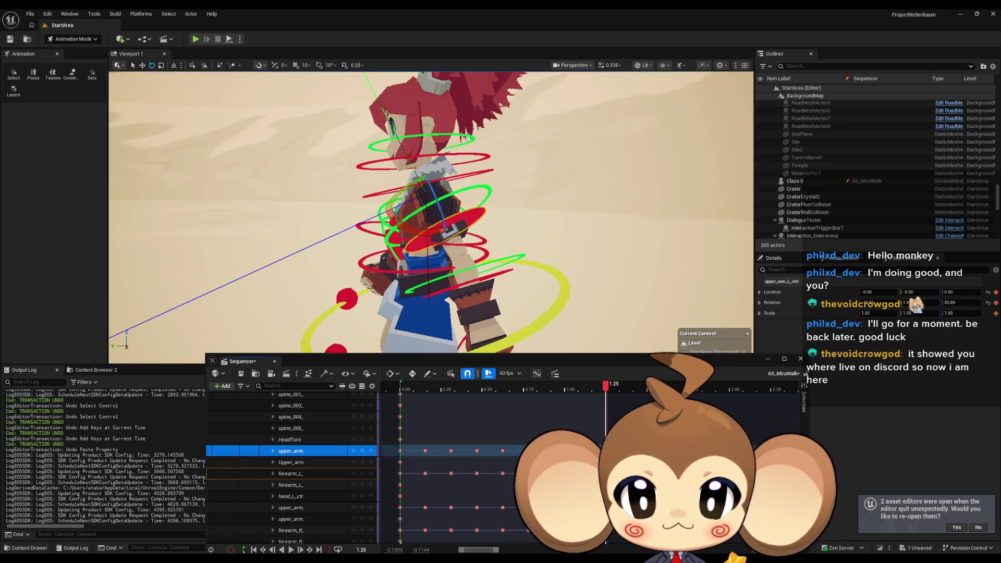
Select the upper arm's 0.00 key, scrub to about 0.90 and play the walk
left_click(400, 450)
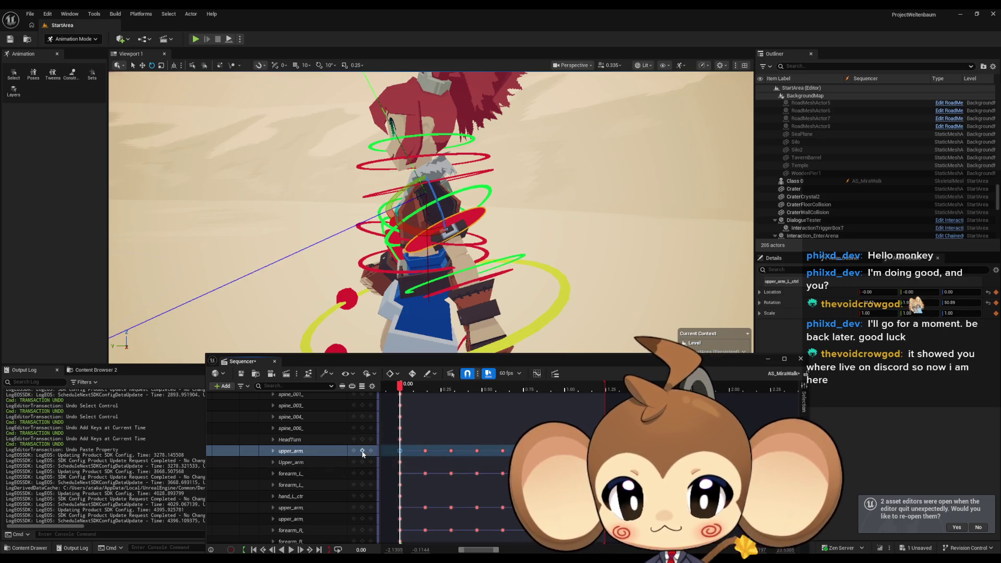
left_click(372, 452)
mouse_move(400, 386)
left_mouse_down()
mouse_move(583, 397)
mouse_move(399, 396)
left_mouse_up()
left_click(291, 550)
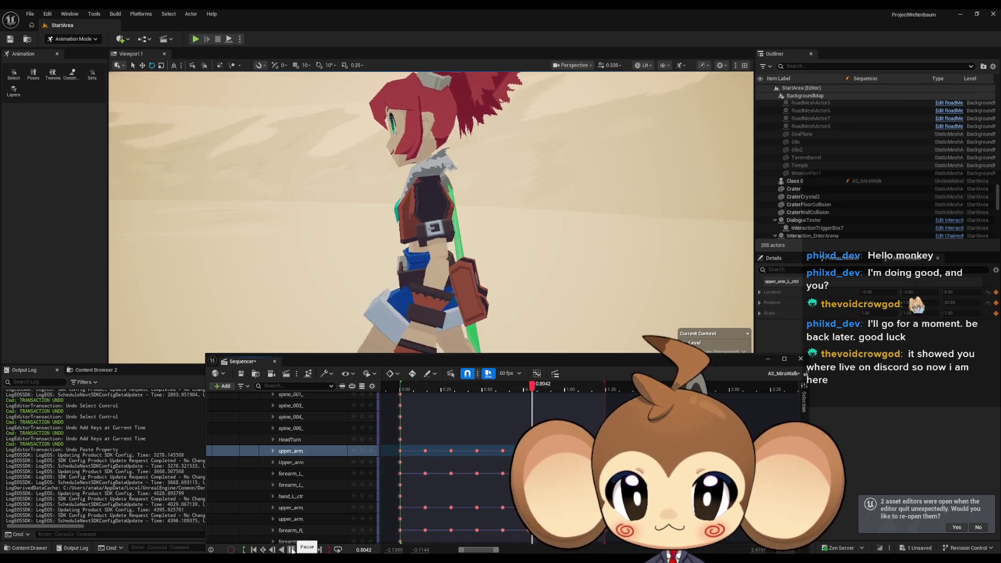
Orbit around the walking character and drag the playhead back to the first frame
scroll(476, 285, "down", 5)
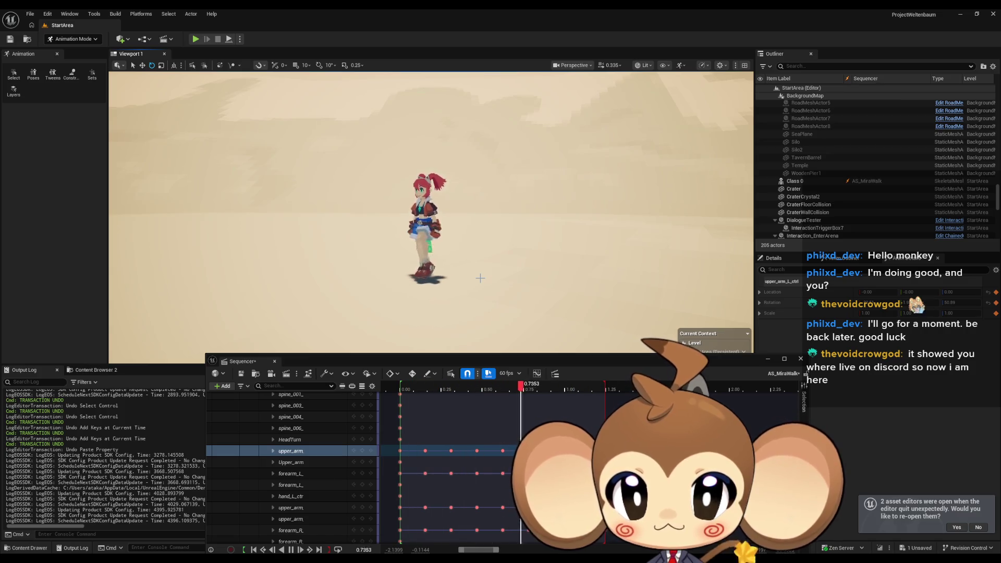
scroll(480, 278, "up", 3)
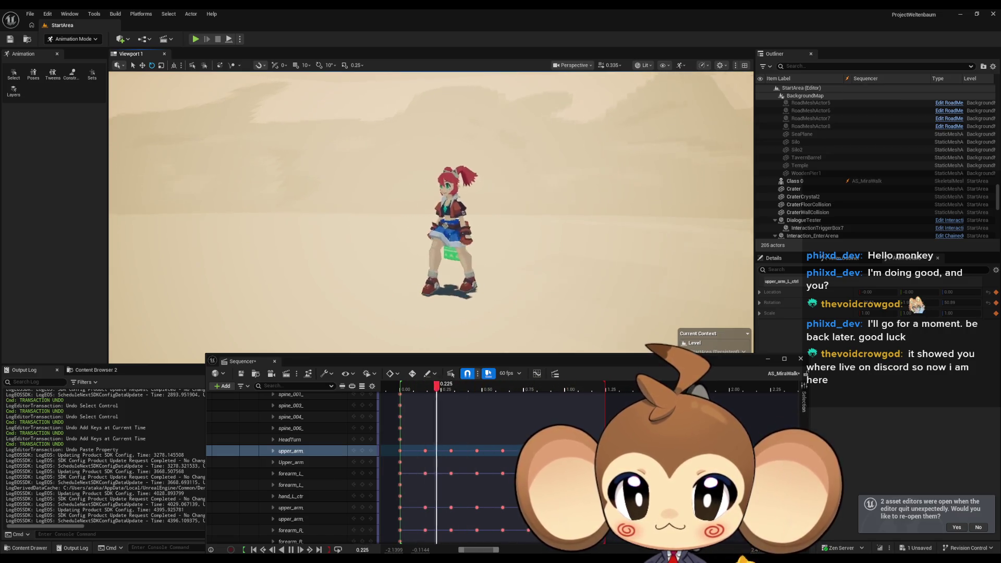
left_click_drag(480, 277, 502, 308)
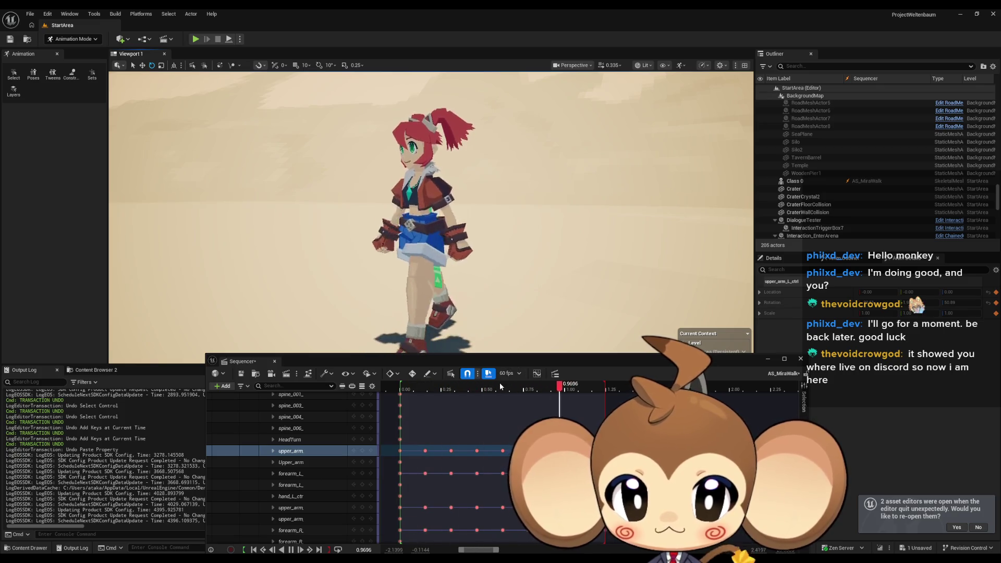
mouse_move(412, 389)
left_mouse_down()
mouse_move(401, 389)
mouse_move(448, 393)
left_mouse_up()
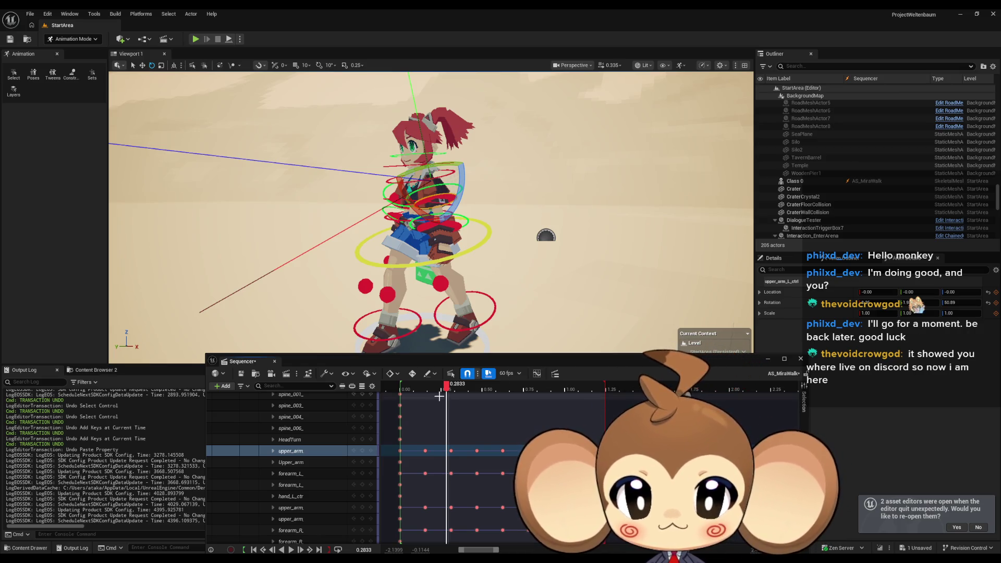
mouse_move(446, 391)
left_mouse_down()
mouse_move(400, 400)
mouse_move(593, 418)
mouse_move(580, 420)
left_mouse_up()
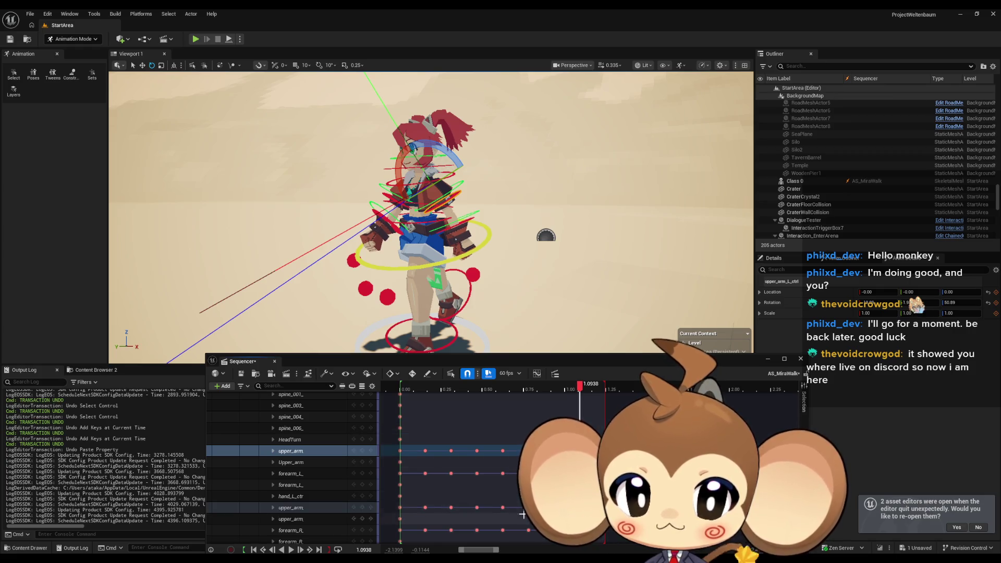
Key the upper_arm track at 1.0938 and orbit to view the character from her side
left_click(362, 451)
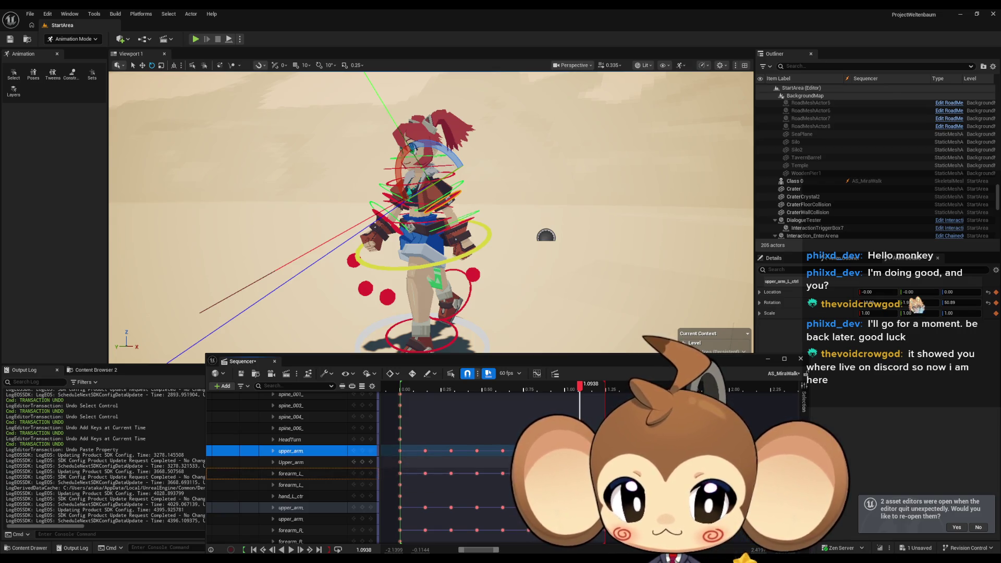
mouse_move(469, 219)
left_mouse_down()
mouse_move(365, 219)
mouse_move(344, 178)
left_mouse_up()
left_click_drag(546, 305, 546, 306)
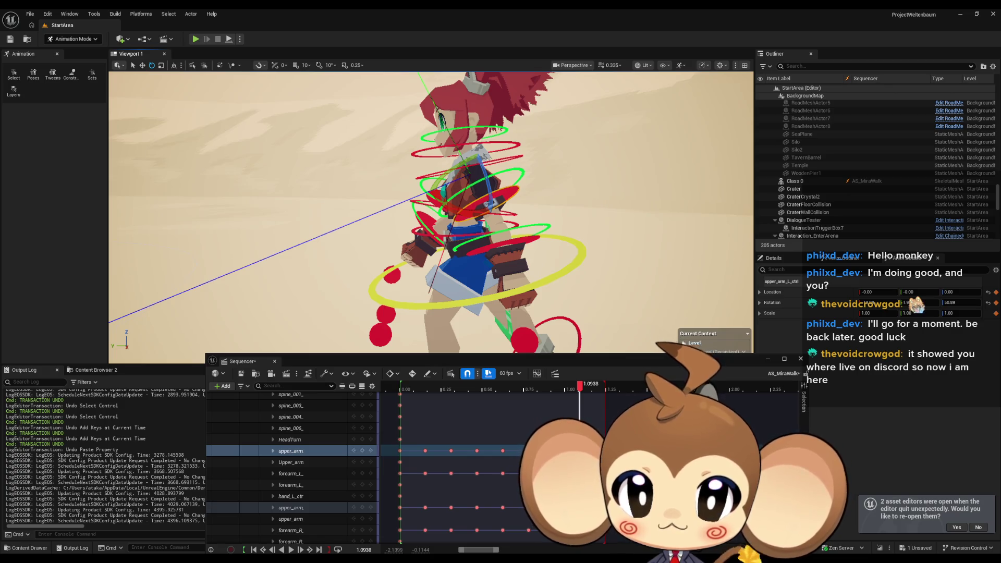
Toggle the playhead between 1.0938 and 1.25 to compare arm poses, ending on 1.25
left_click(426, 450)
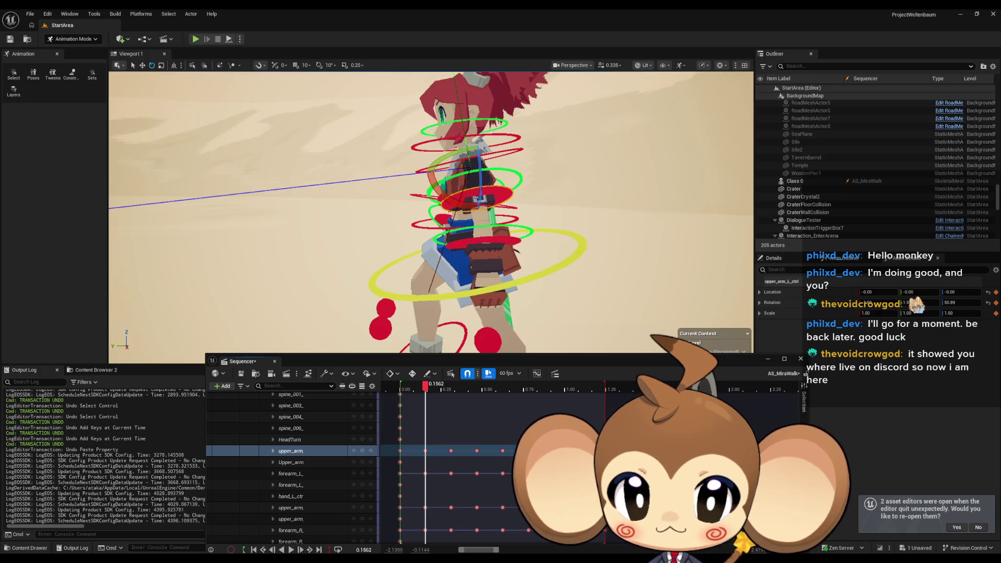
key("ctrl+Up")
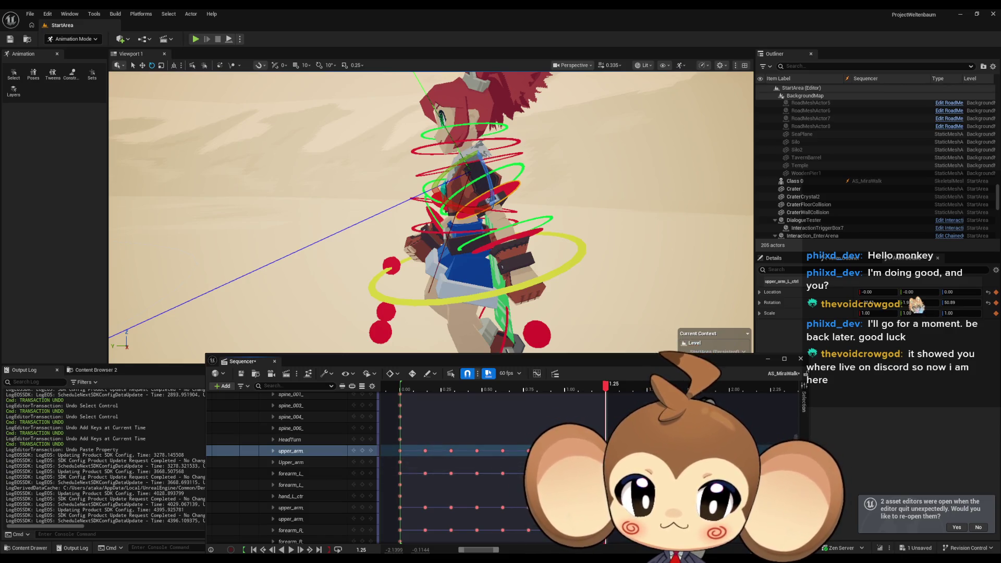
key("Down")
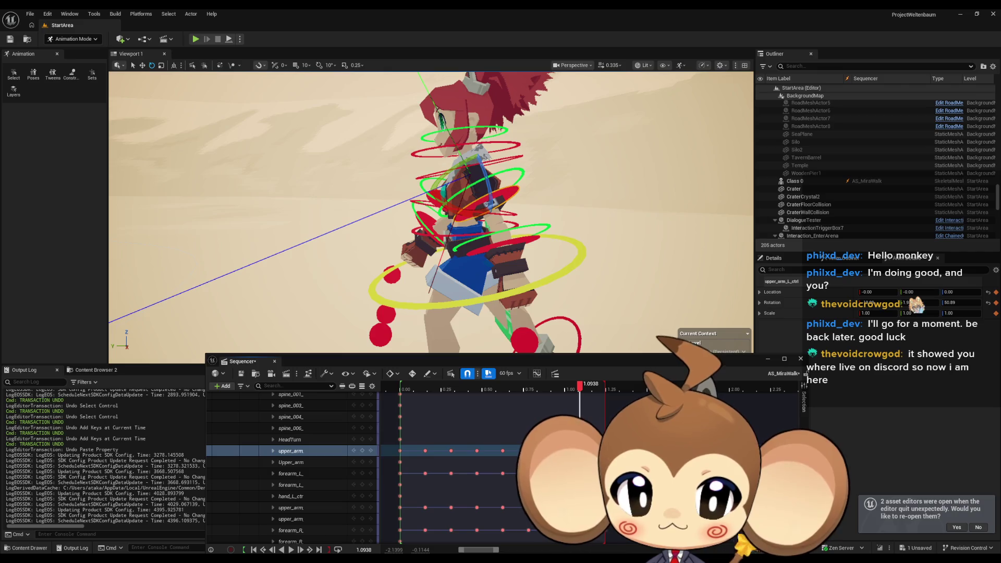
key("ctrl+Up")
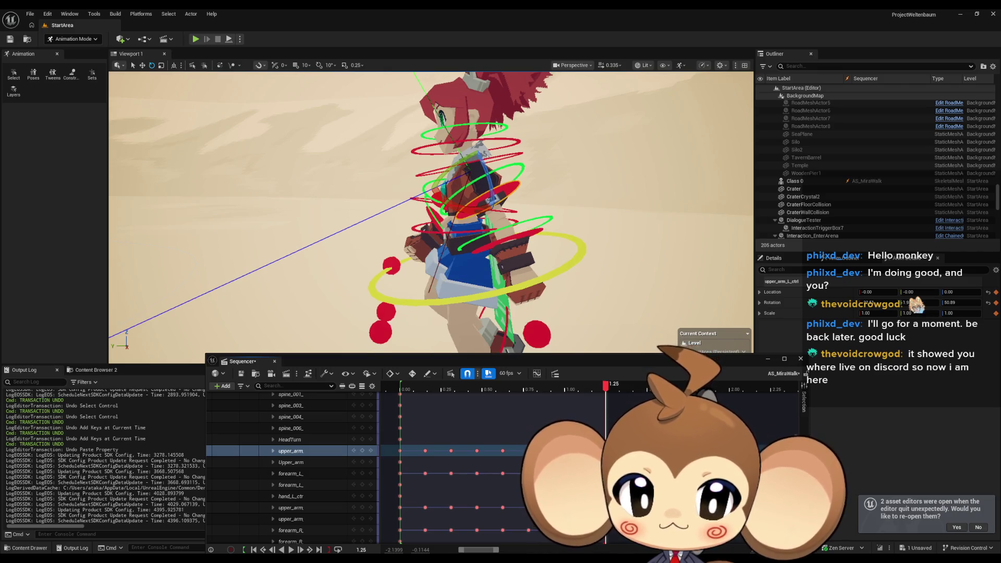
key("Down")
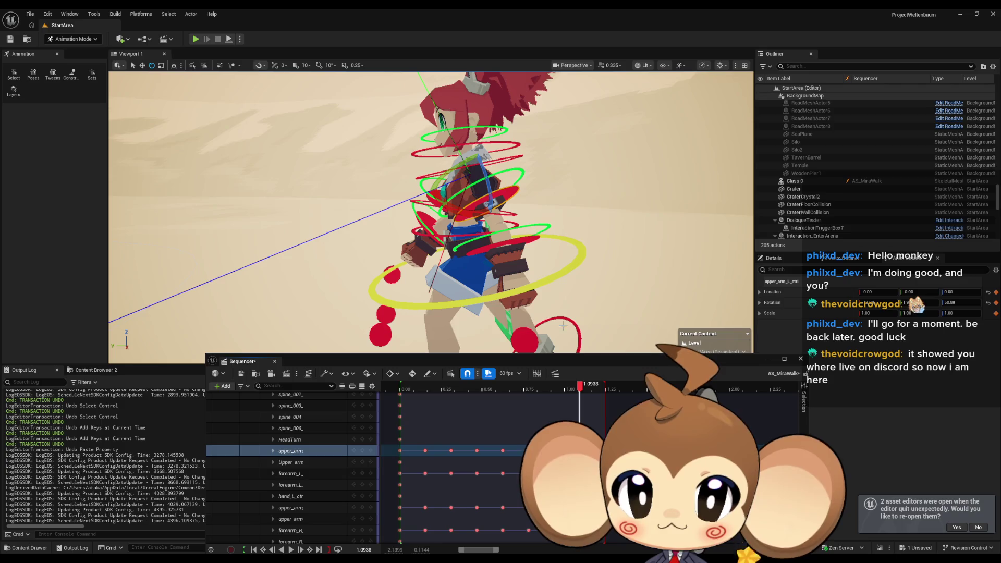
key("ctrl+Up")
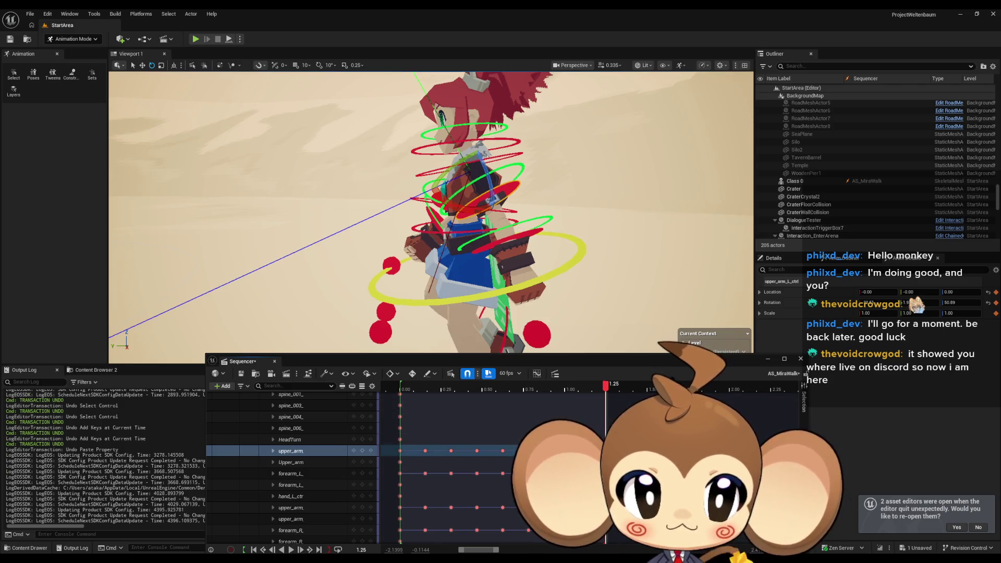
key("Down")
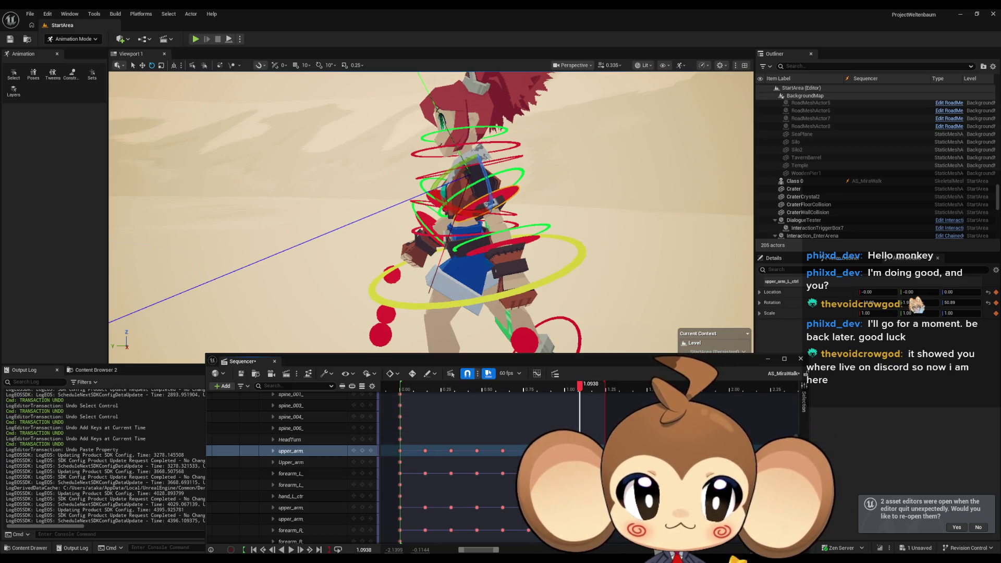
key("ctrl+Up")
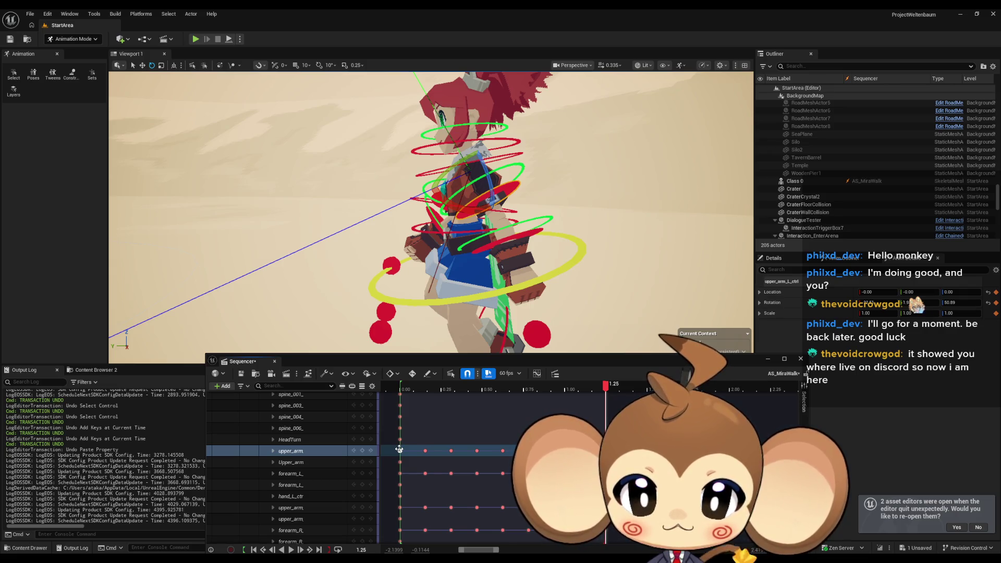
left_click(426, 450)
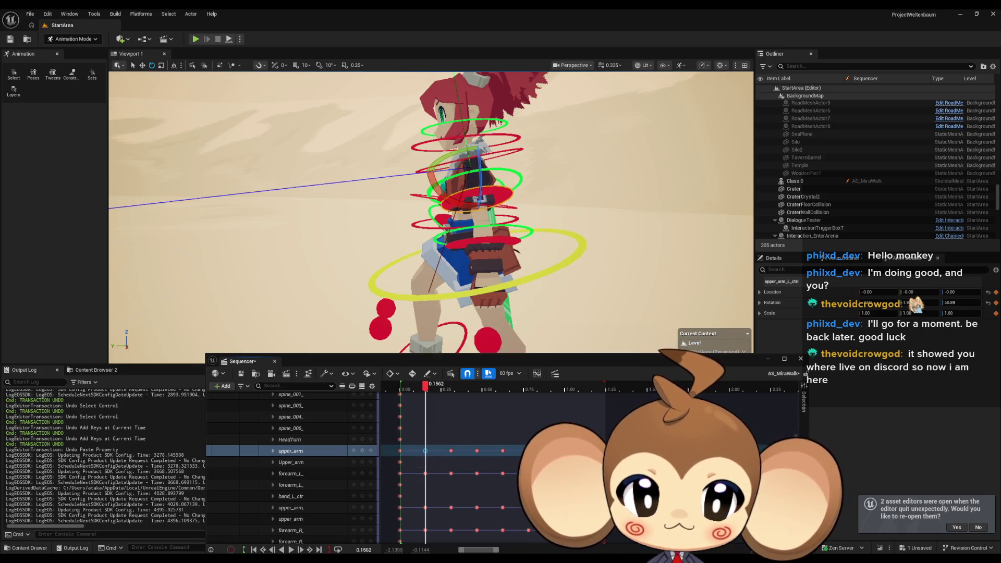
key("End")
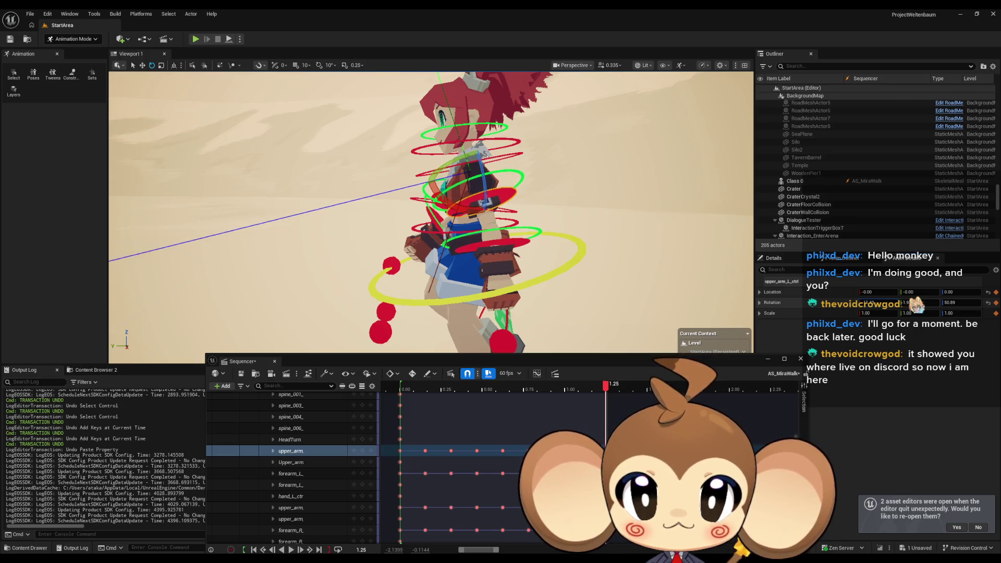
Key upper_arm at 1.25, then adjust its Rotation X at frame 0.00
left_click(363, 453)
left_click(879, 301)
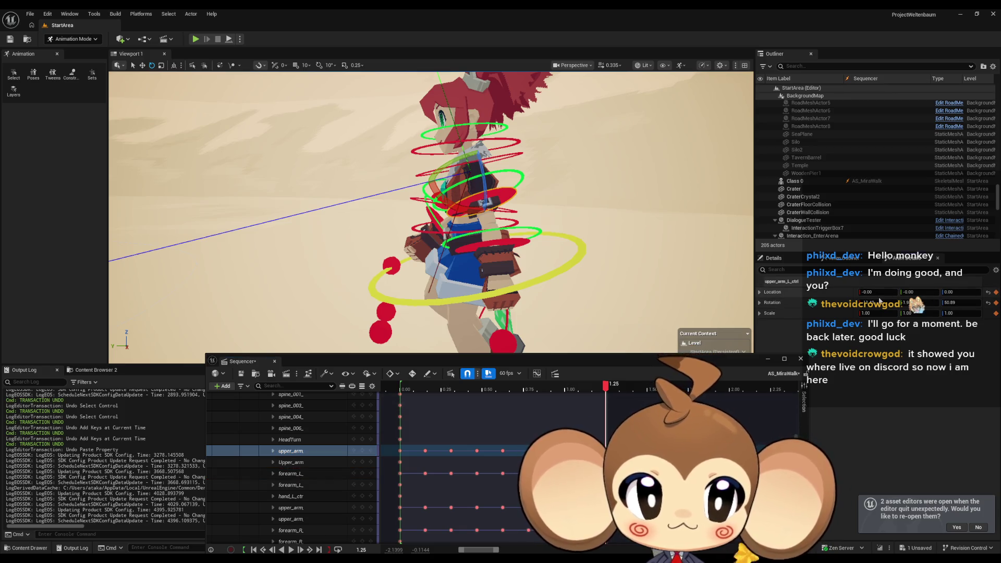
left_click(401, 451)
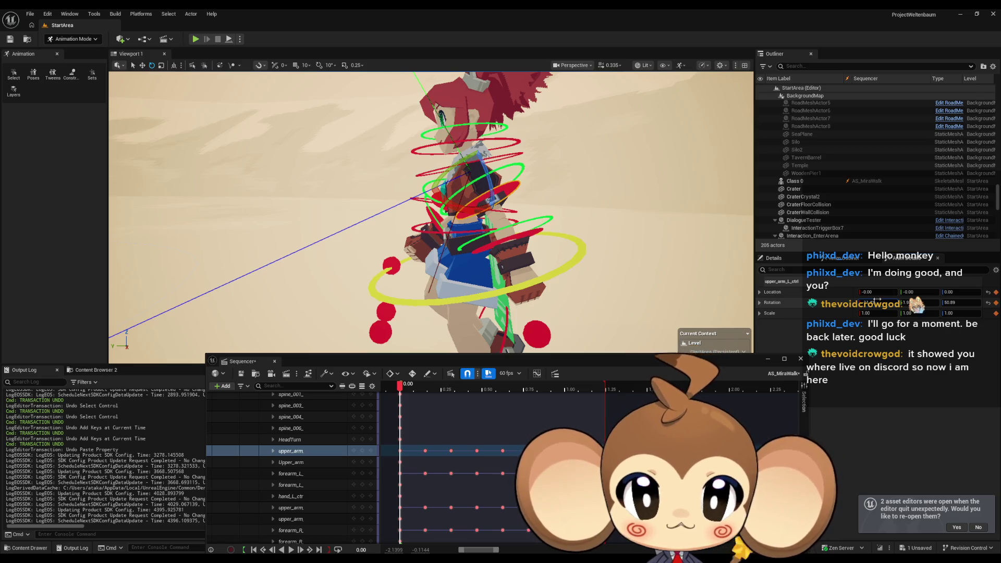
left_click_drag(878, 301, 881, 301)
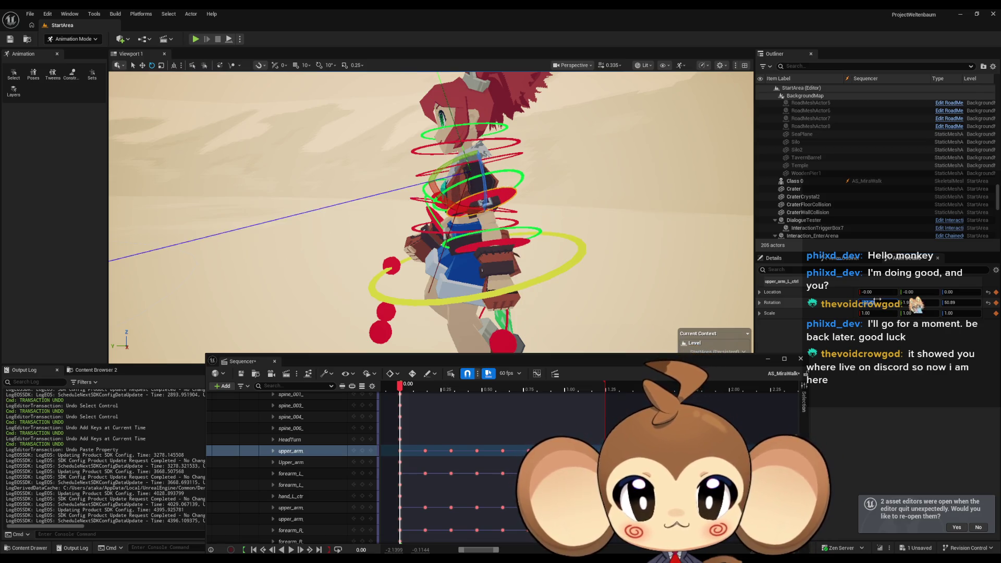
left_click(364, 454)
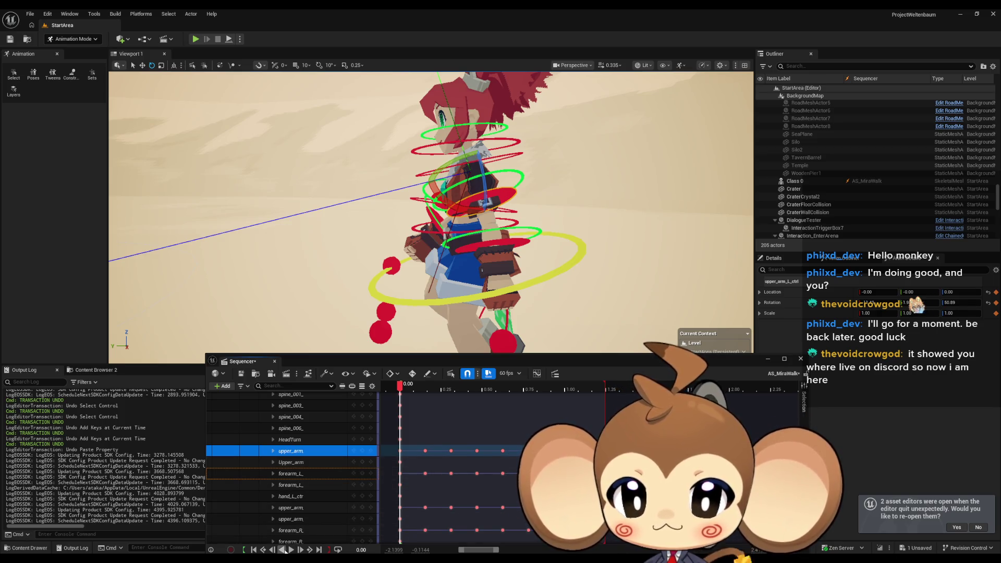
Play the walk cycle twice, pausing at about 0.42 seconds
left_click(289, 549)
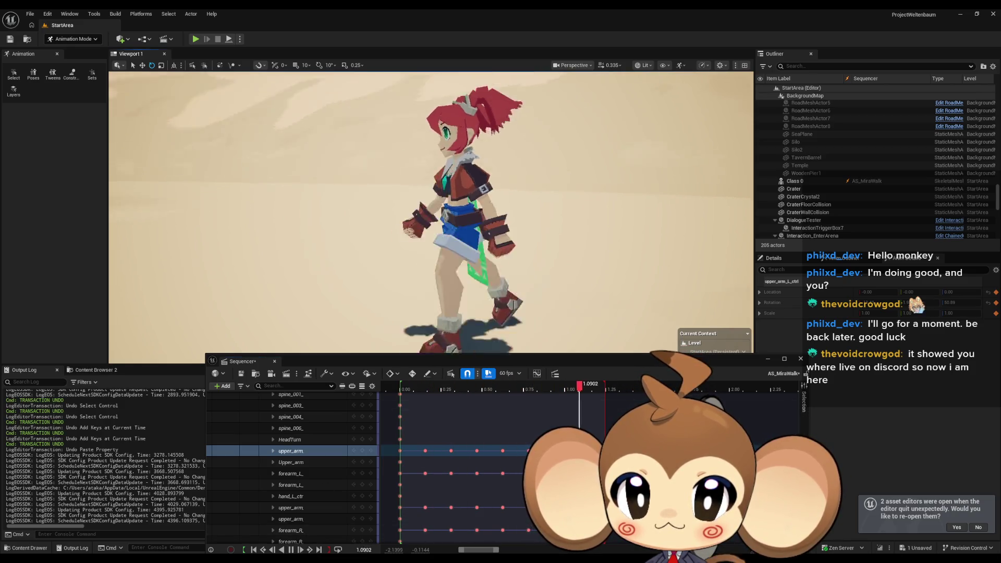
mouse_move(473, 386)
left_mouse_down()
mouse_move(417, 386)
mouse_move(598, 390)
mouse_move(397, 386)
mouse_move(425, 386)
mouse_move(405, 386)
left_mouse_up()
left_click(292, 550)
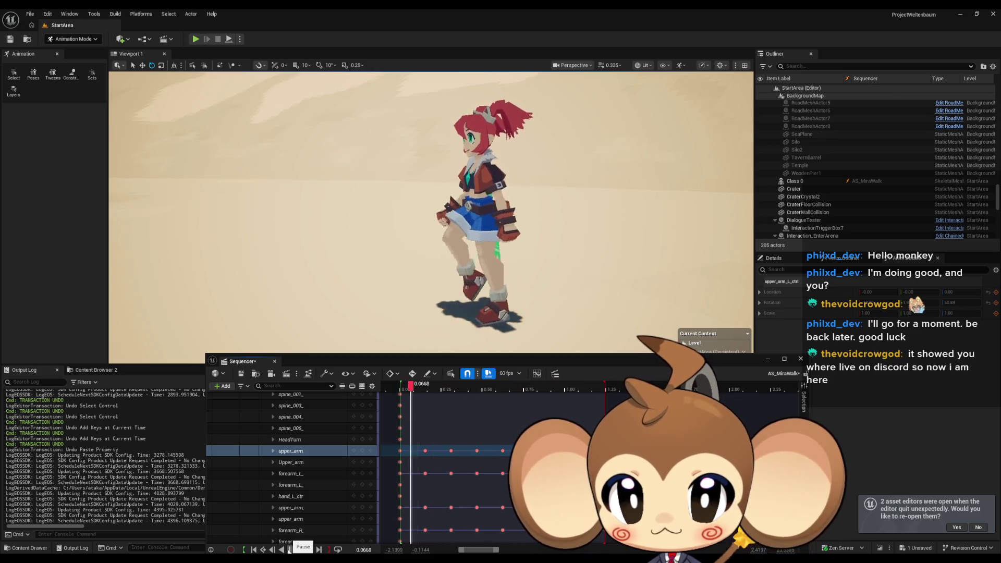
left_click(289, 549)
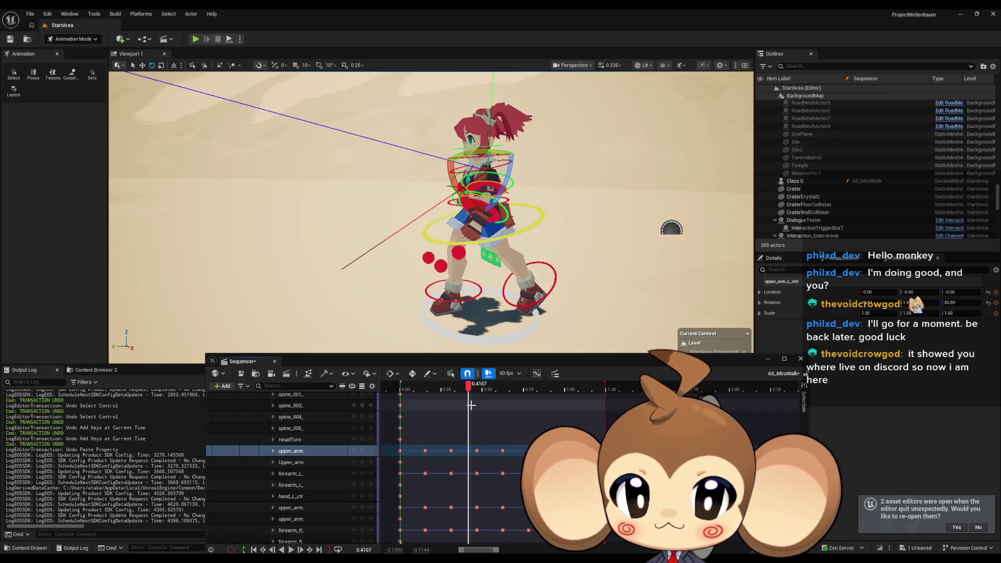
At the 0.1562 key, rotate the left upper arm about 17 degrees and key the pose
mouse_move(468, 387)
left_mouse_down()
mouse_move(396, 389)
mouse_move(609, 391)
mouse_move(401, 390)
mouse_move(426, 391)
left_mouse_up()
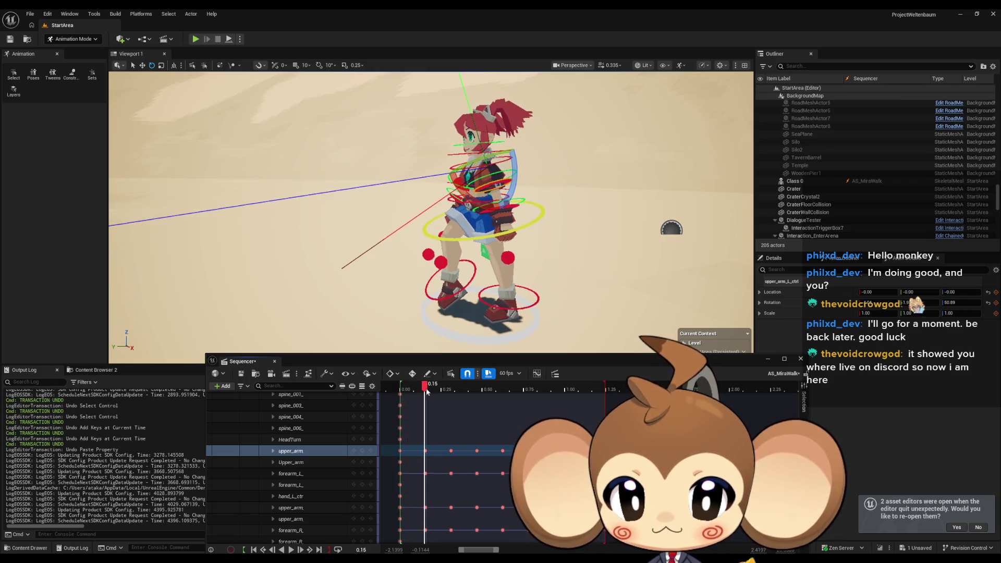
left_click(426, 450)
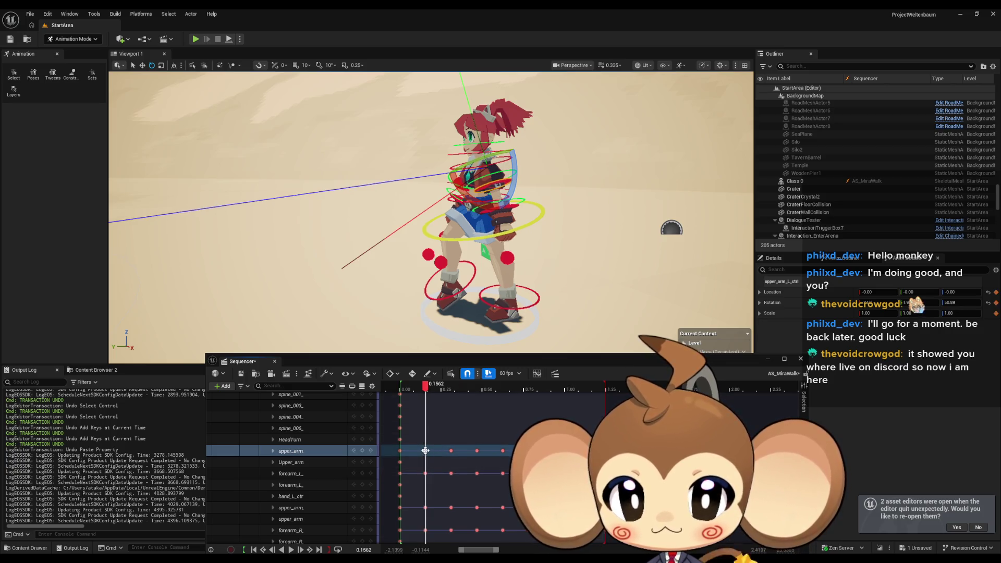
key("f")
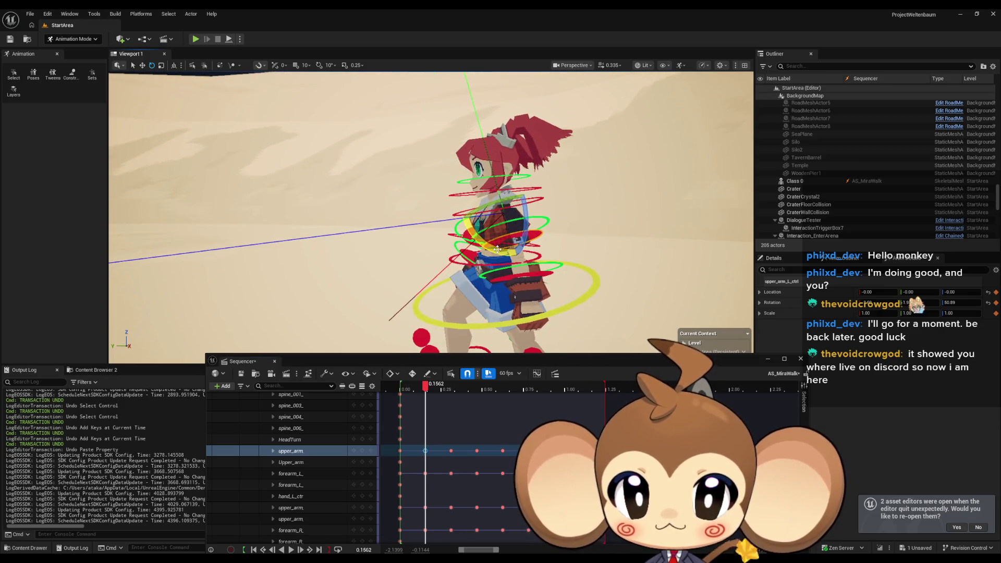
left_click_drag(497, 249, 489, 209)
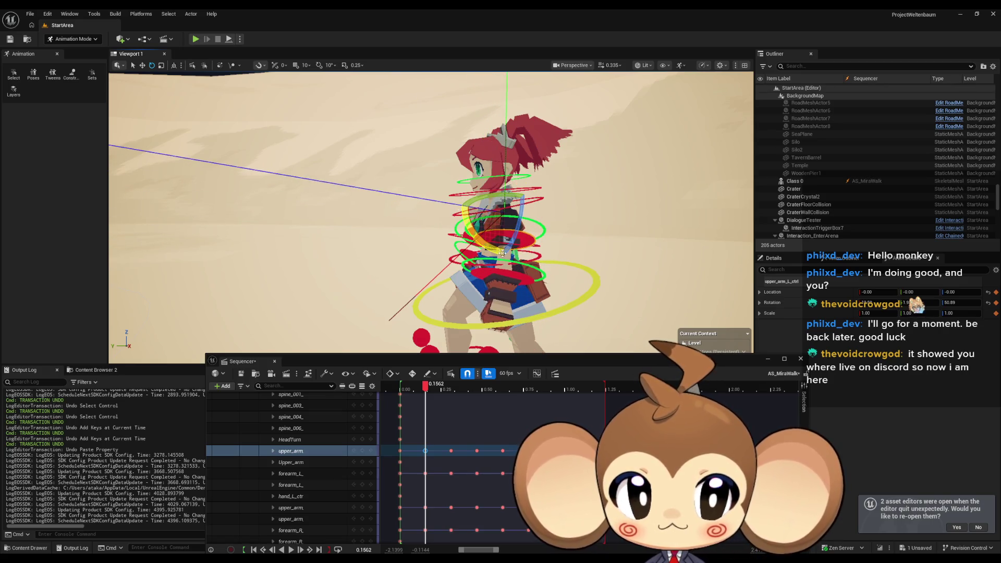
left_click(365, 452)
Near 0.3125, rotate the upper arm about 12.67 degrees more, then play the walk to review
mouse_move(426, 390)
left_mouse_down()
mouse_move(412, 389)
mouse_move(455, 388)
left_mouse_up()
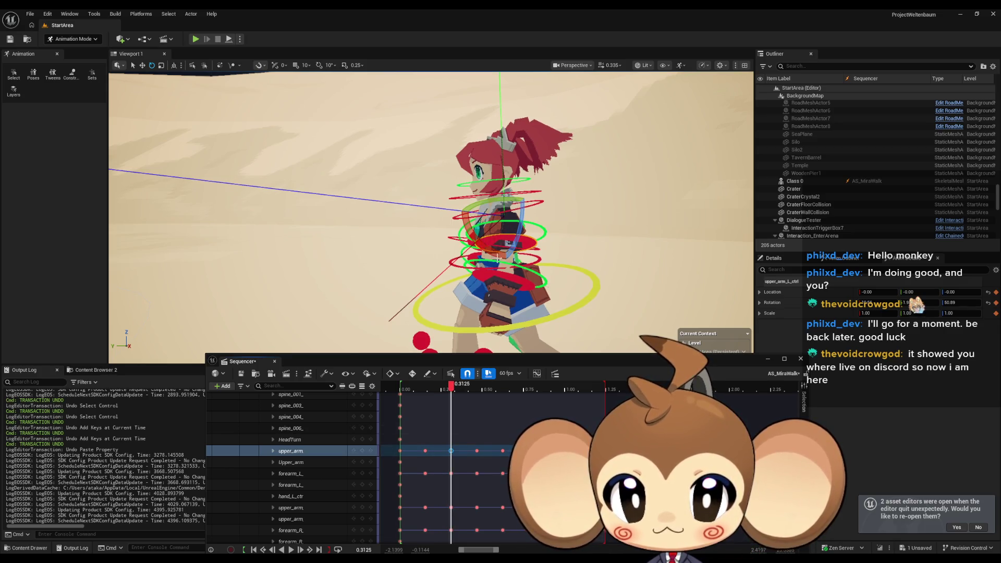
left_click_drag(494, 253, 458, 208)
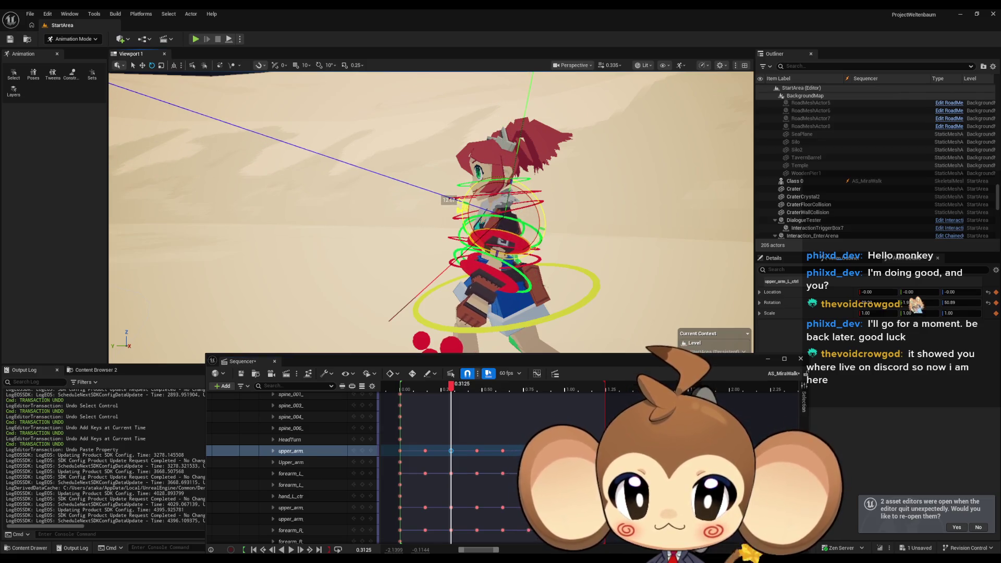
scroll(388, 350, "down", 2)
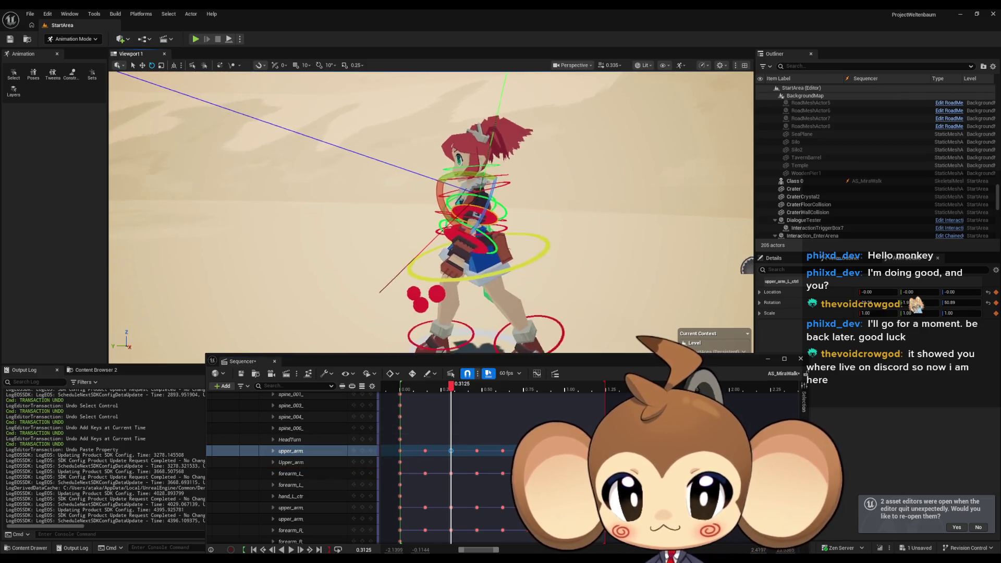
mouse_move(454, 386)
left_mouse_down()
mouse_move(508, 387)
mouse_move(454, 387)
left_mouse_up()
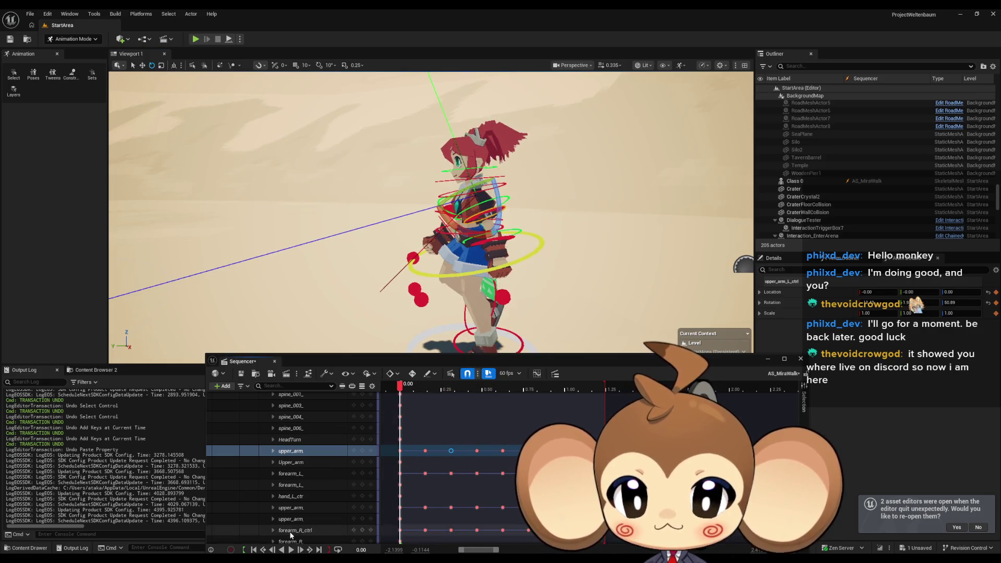
left_click(291, 549)
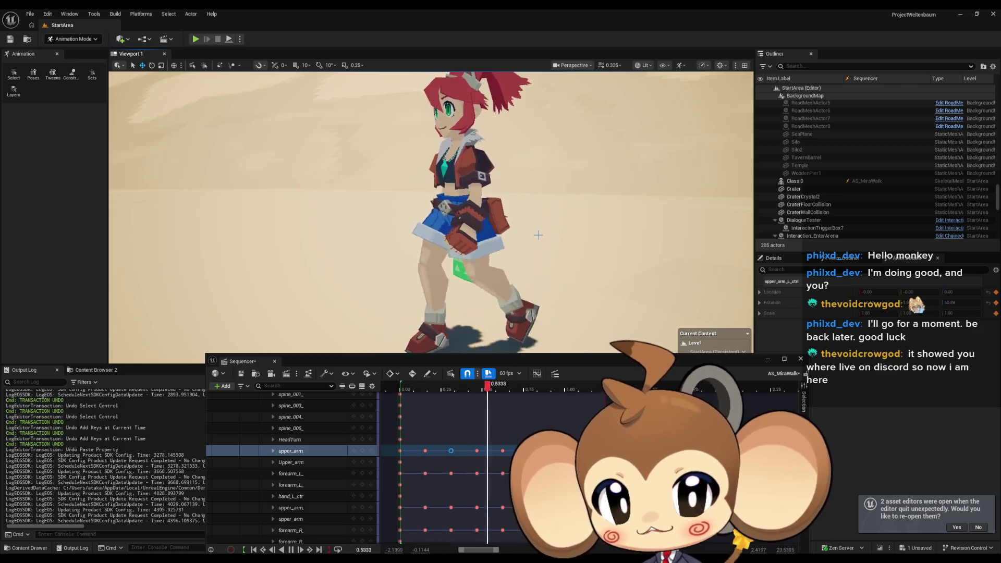
At the 1.25 end frame, rotate upper_arm_l_ctrl about 11.67 degrees, key it, and return to 0.00
mouse_move(473, 393)
left_mouse_down()
mouse_move(402, 395)
mouse_move(580, 397)
left_mouse_up()
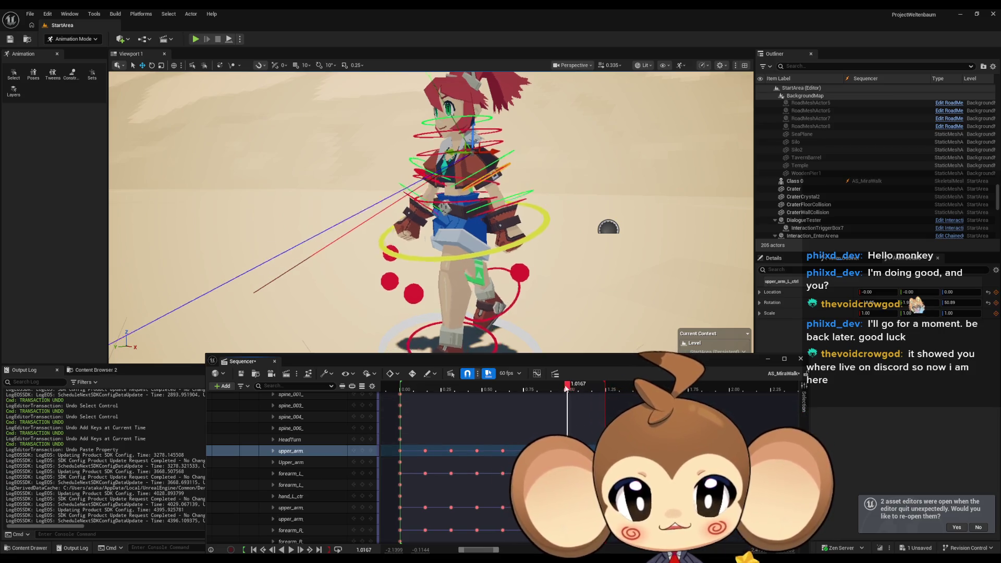
mouse_move(580, 391)
left_mouse_down()
mouse_move(542, 389)
mouse_move(666, 389)
mouse_move(606, 389)
left_mouse_up()
key("Up")
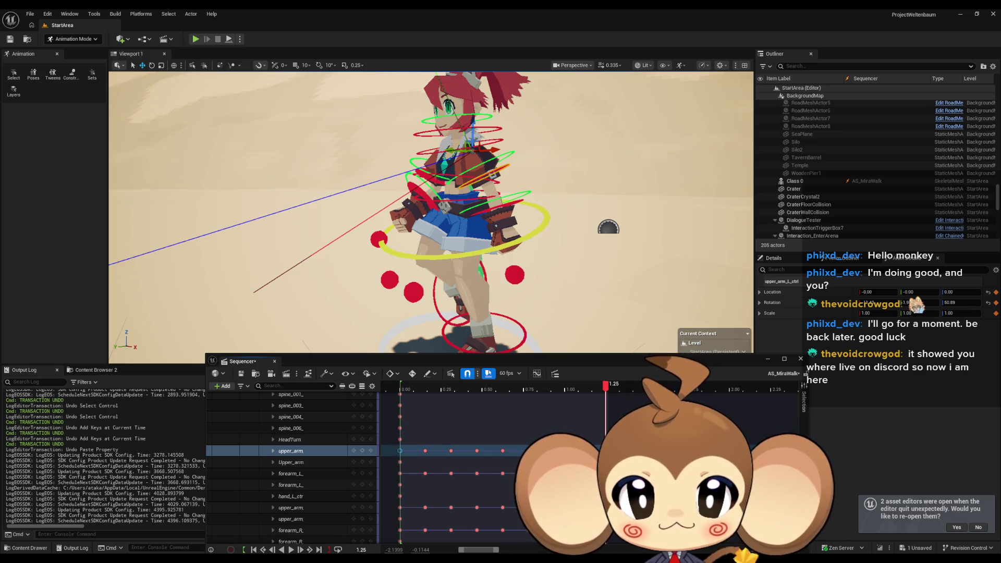
left_click_drag(522, 251, 576, 256)
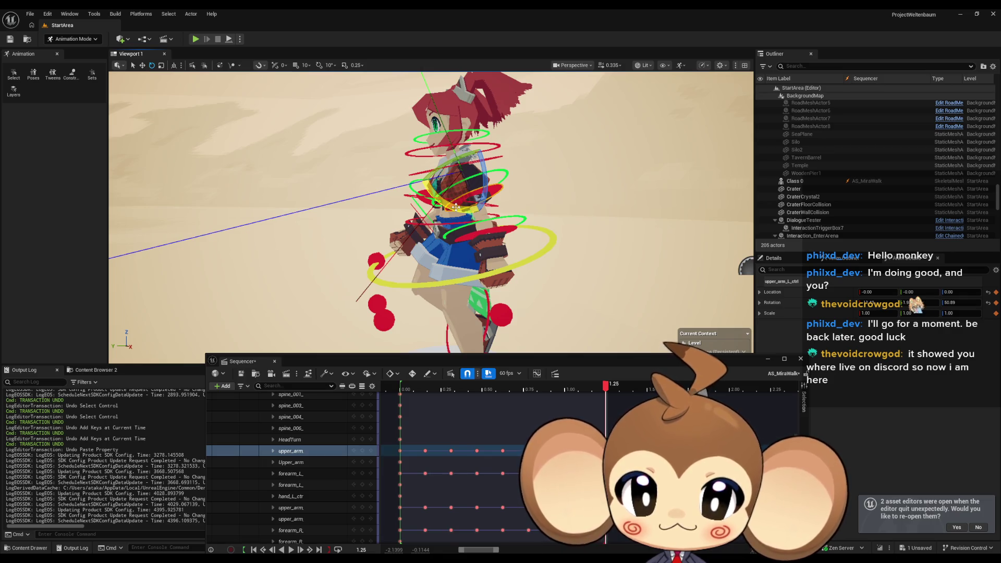
left_click_drag(456, 207, 409, 174)
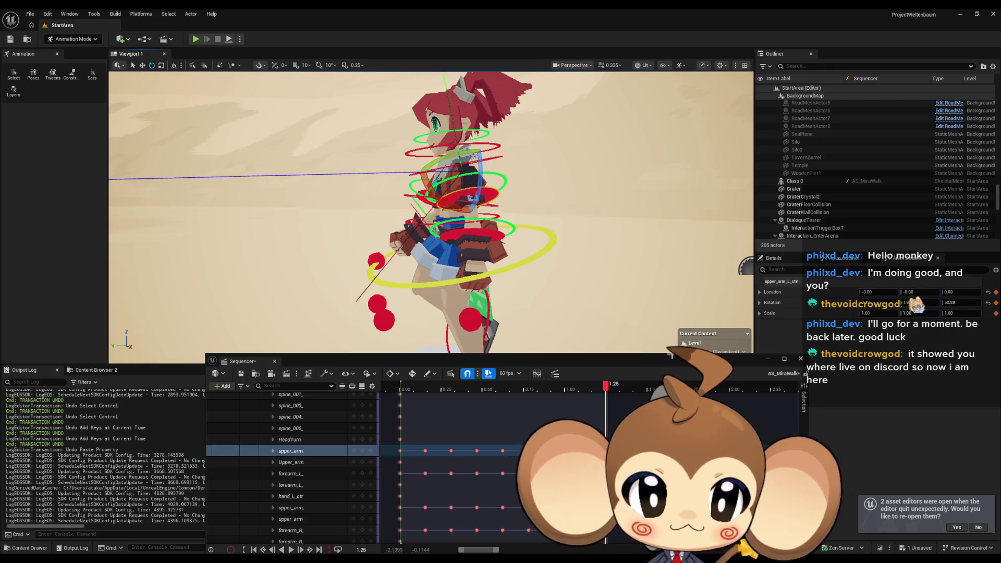
left_click(362, 451)
left_click(501, 456)
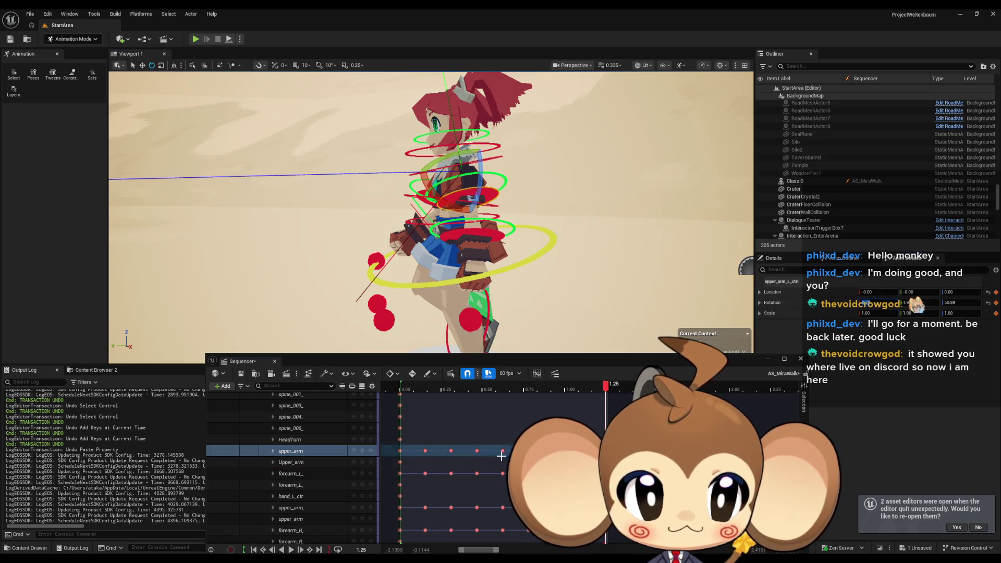
left_click_drag(399, 452, 398, 452)
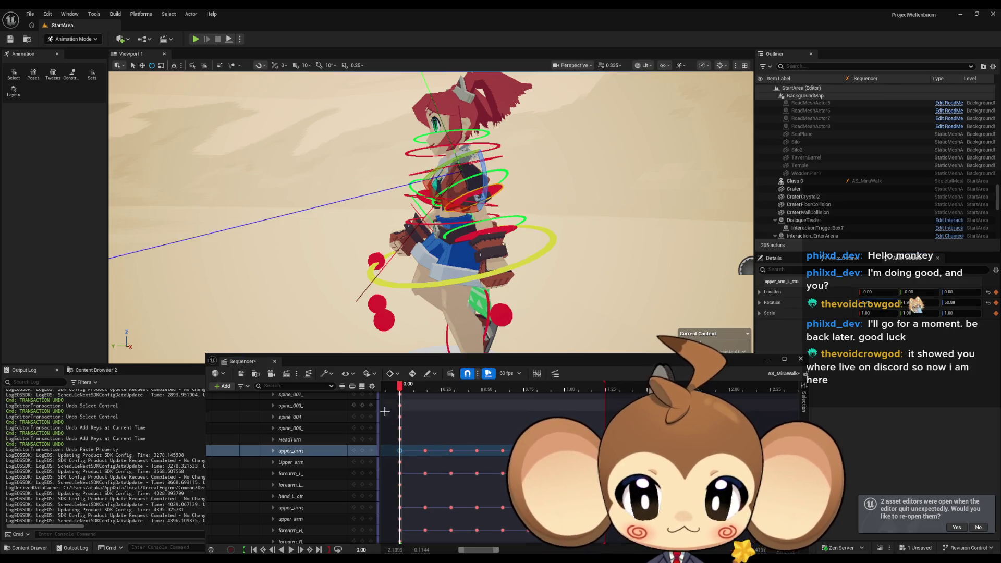
left_click(363, 451)
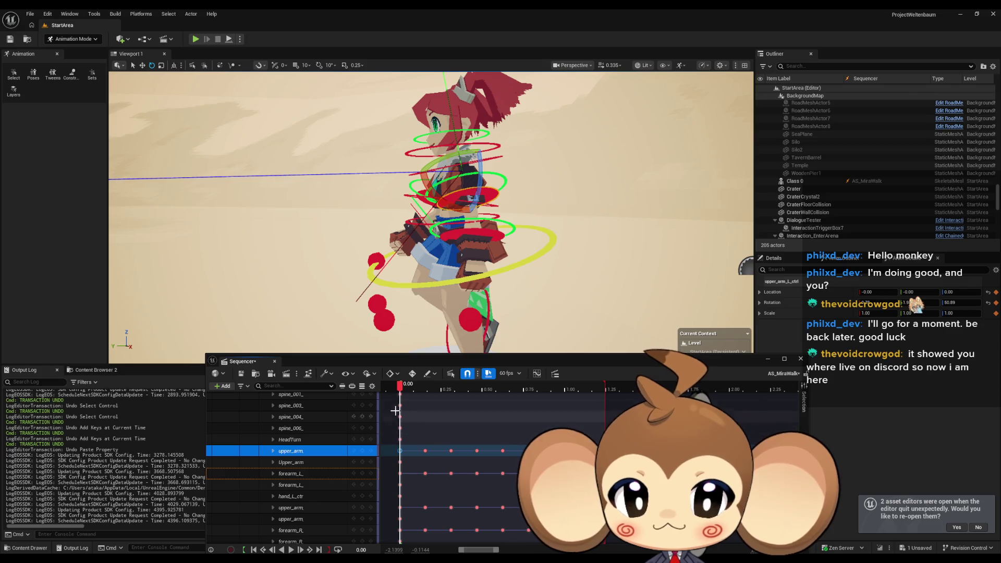
left_click_drag(399, 386, 424, 387)
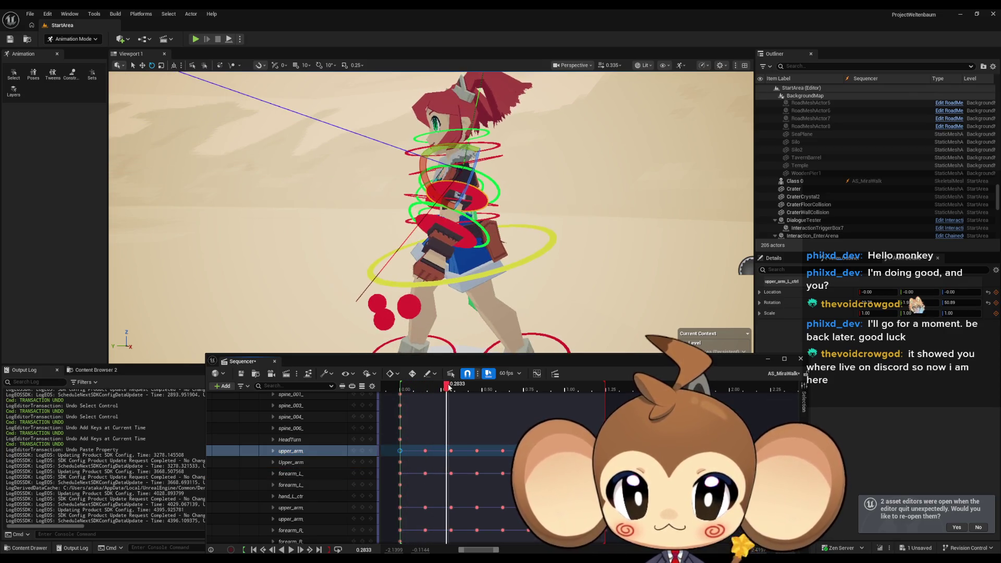
left_click(291, 549)
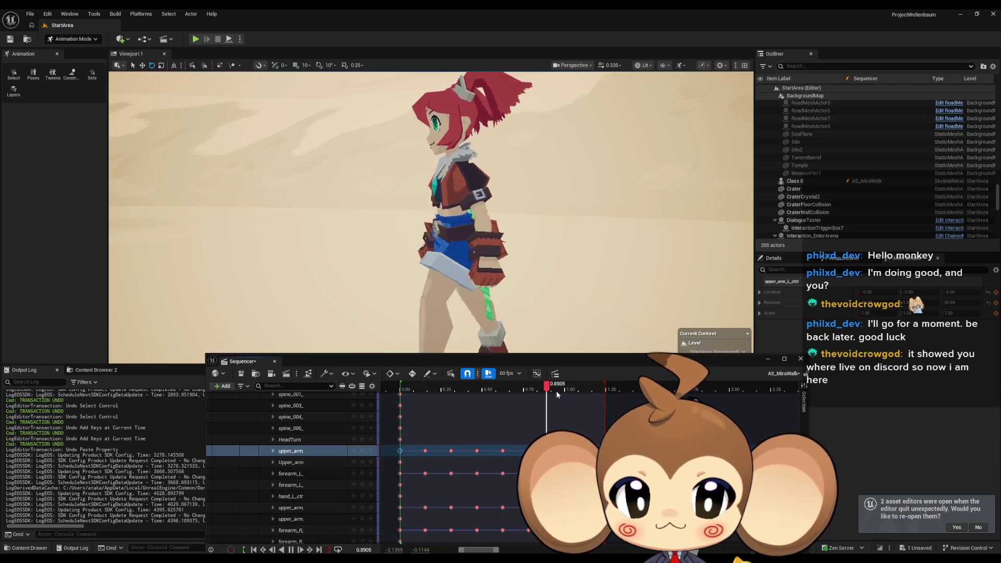
left_click(541, 390)
mouse_move(542, 391)
left_mouse_down()
mouse_move(675, 394)
mouse_move(616, 394)
left_mouse_up()
mouse_move(586, 394)
left_mouse_down()
mouse_move(652, 390)
mouse_move(402, 389)
mouse_move(611, 384)
mouse_move(400, 384)
mouse_move(428, 380)
left_mouse_up()
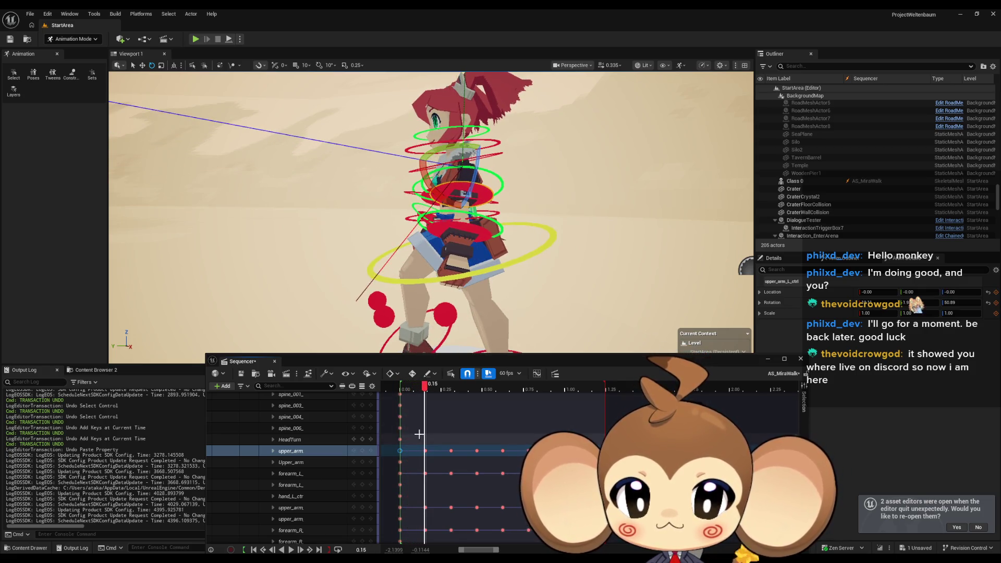
key("s")
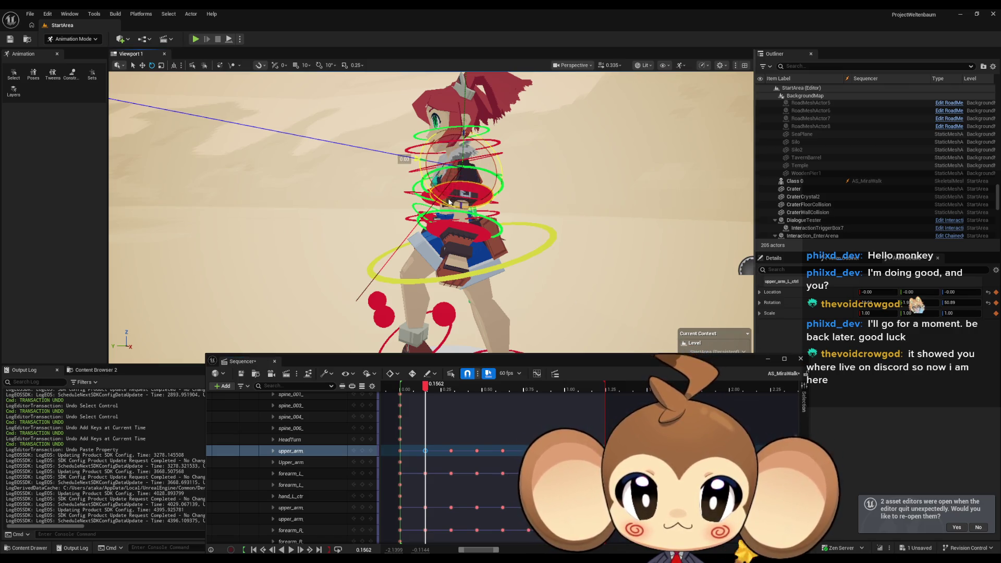
Rotate the upper arm about 11 degrees at the 0.1562 key, key it, and play the walk
left_click_drag(448, 201, 446, 194)
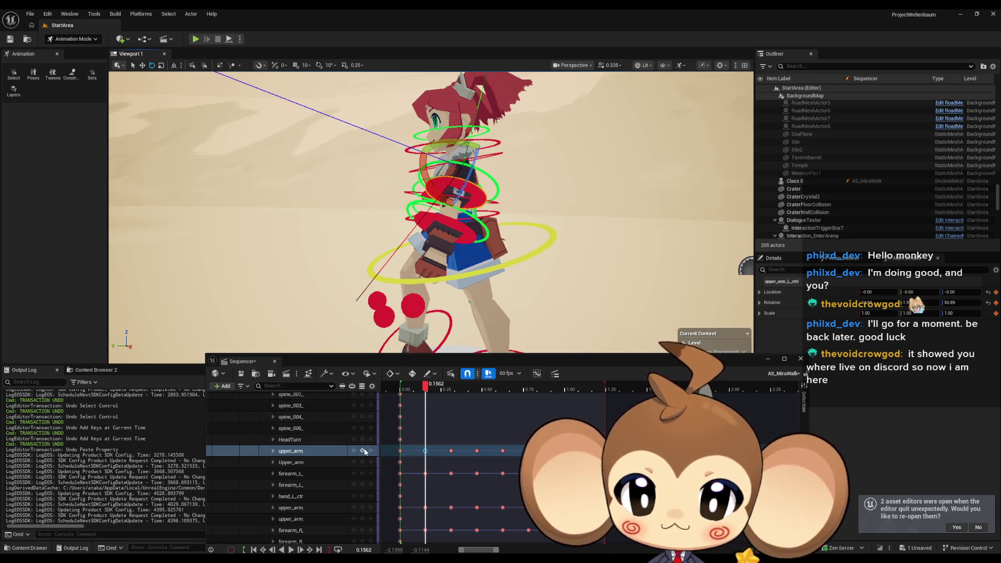
left_click(366, 451)
left_click(290, 551)
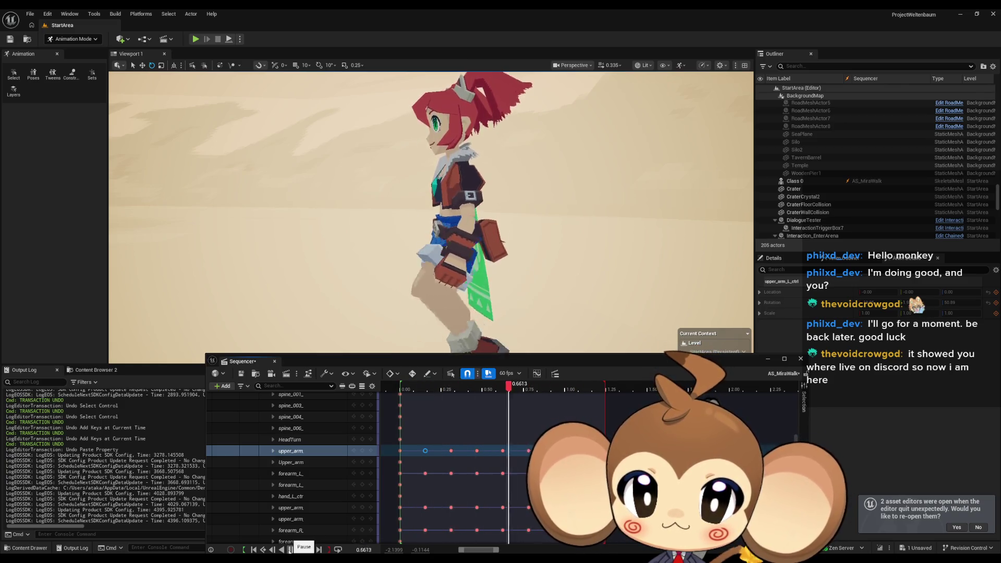
Stop playback, rotate the upper arm back 8 degrees near 1.25, and return to the start
left_click(289, 549)
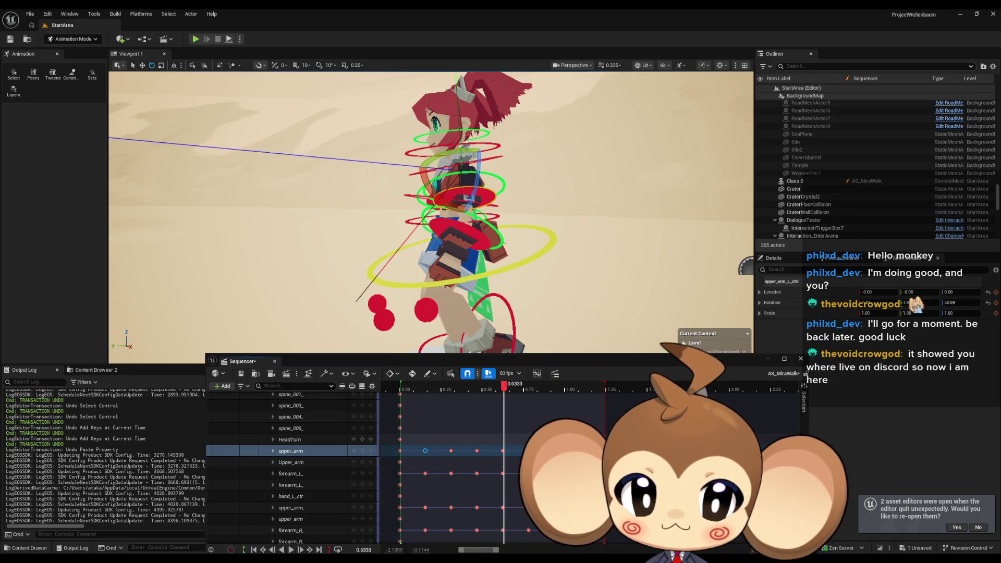
left_click_drag(504, 386, 605, 385)
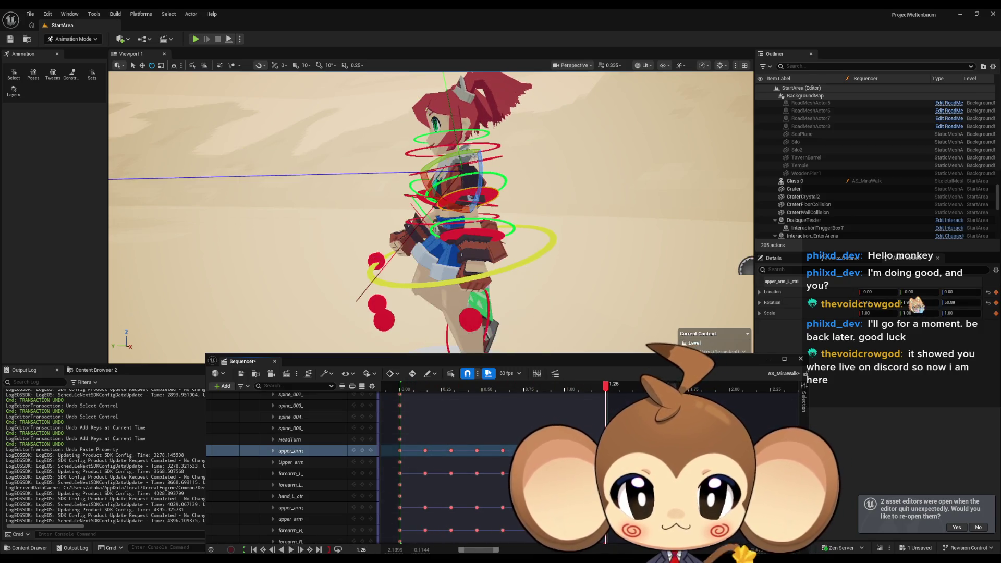
left_click_drag(444, 206, 445, 215)
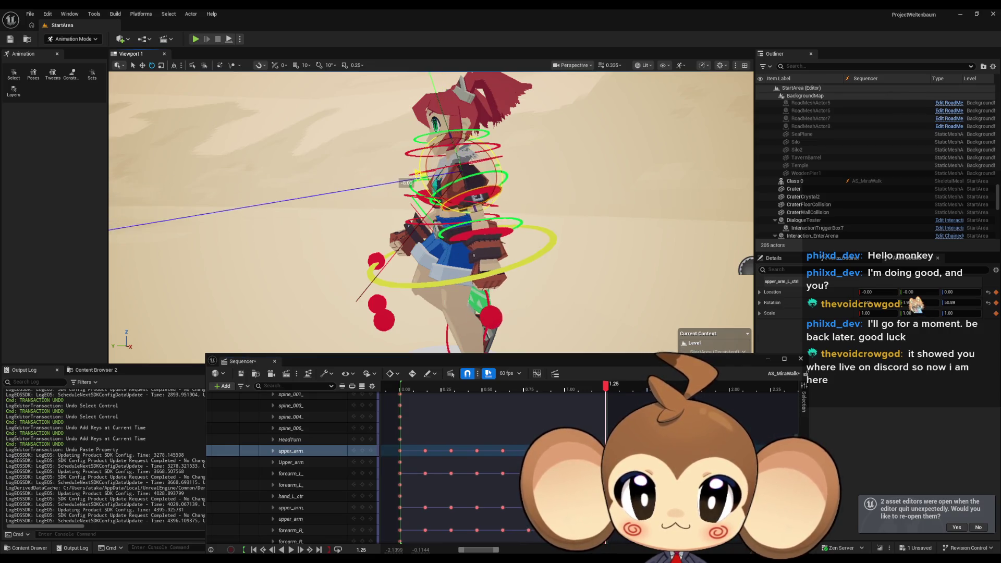
left_click(400, 450)
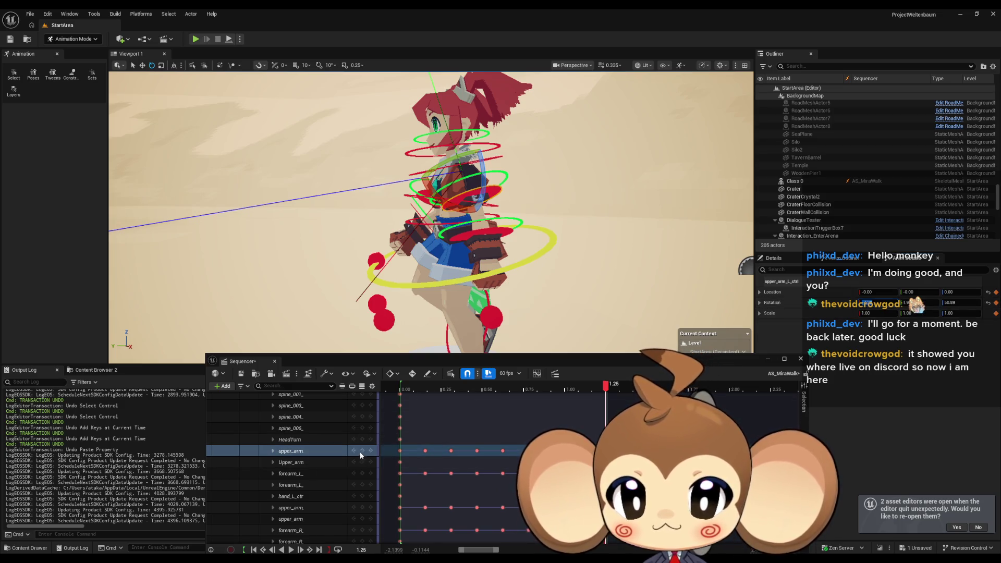
left_click(401, 451)
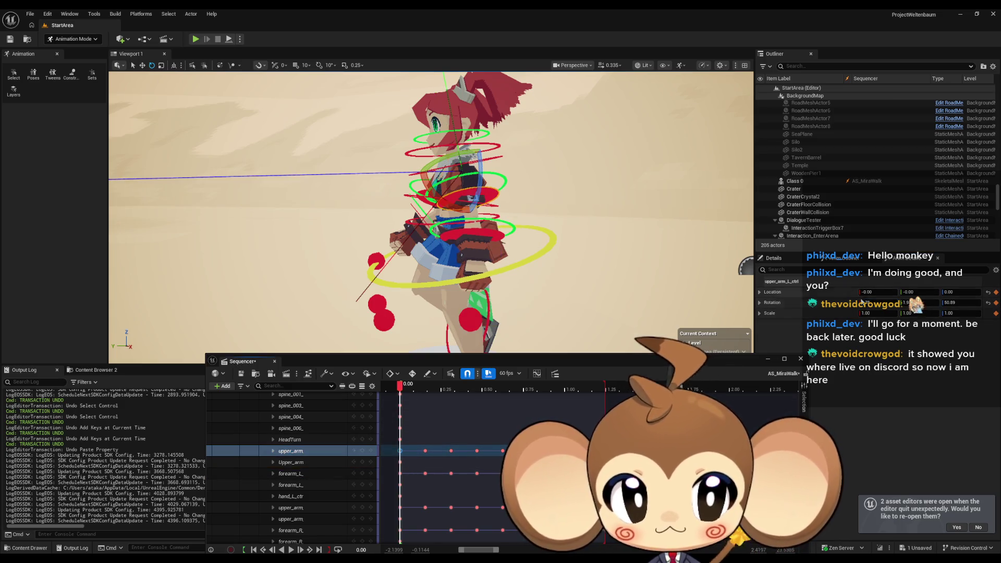
left_click(338, 451)
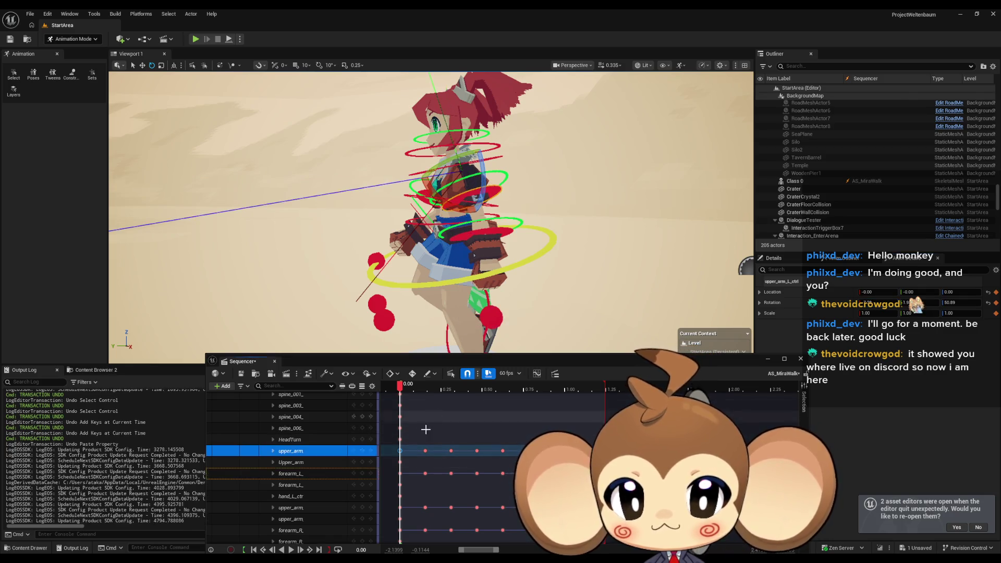
Rotate the upper arm -7 degrees at the 0.1562 key, key it, and replay the walk to check
left_click(290, 550)
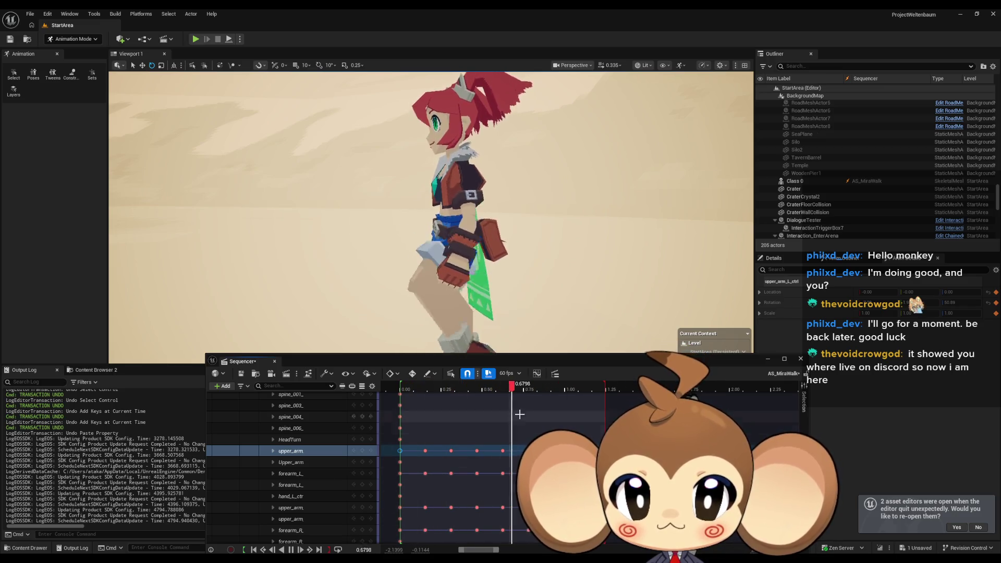
mouse_move(447, 393)
left_mouse_down()
mouse_move(399, 392)
mouse_move(417, 393)
left_mouse_up()
left_click(426, 450)
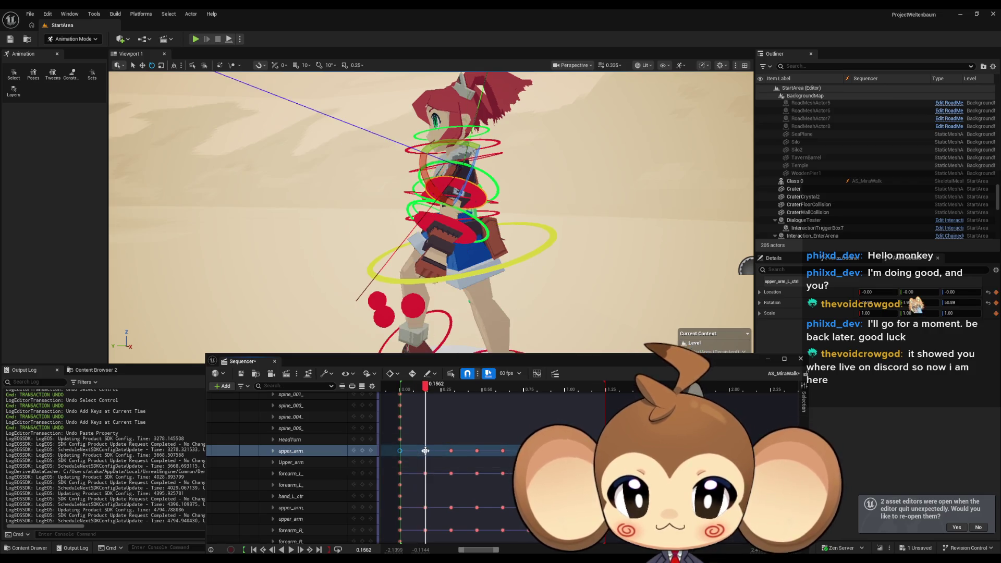
left_click_drag(437, 190, 417, 152)
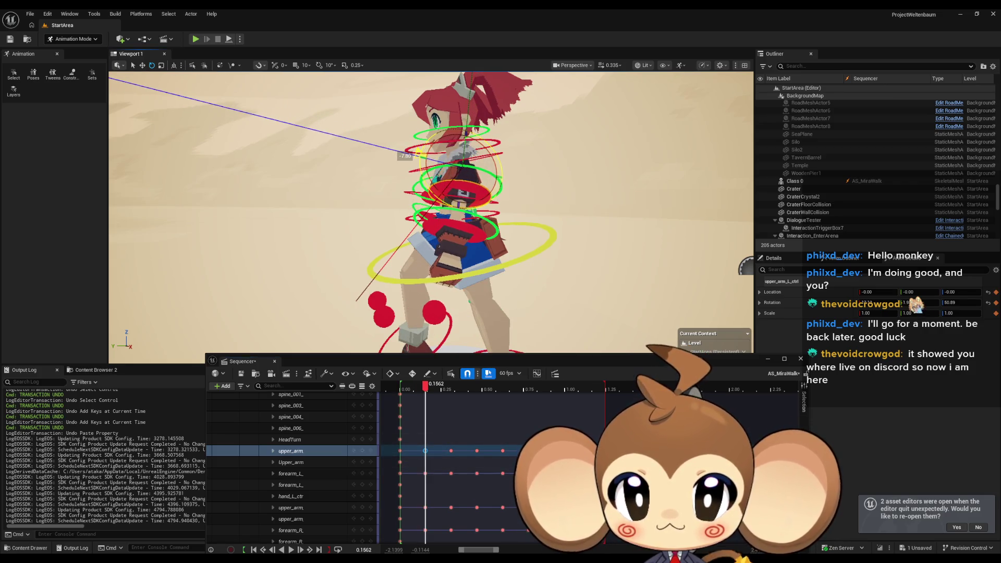
left_click(365, 451)
key("space")
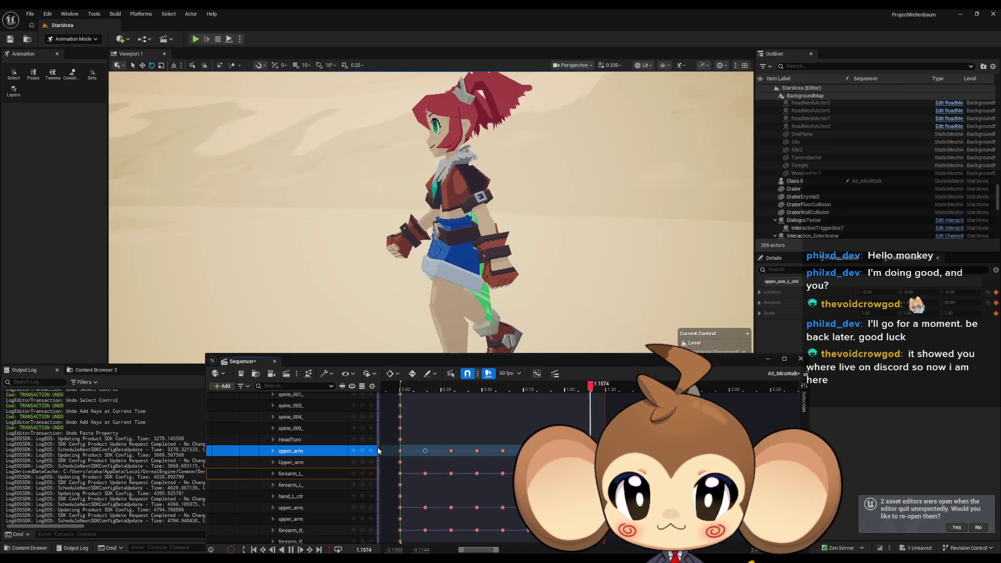
left_click(425, 451)
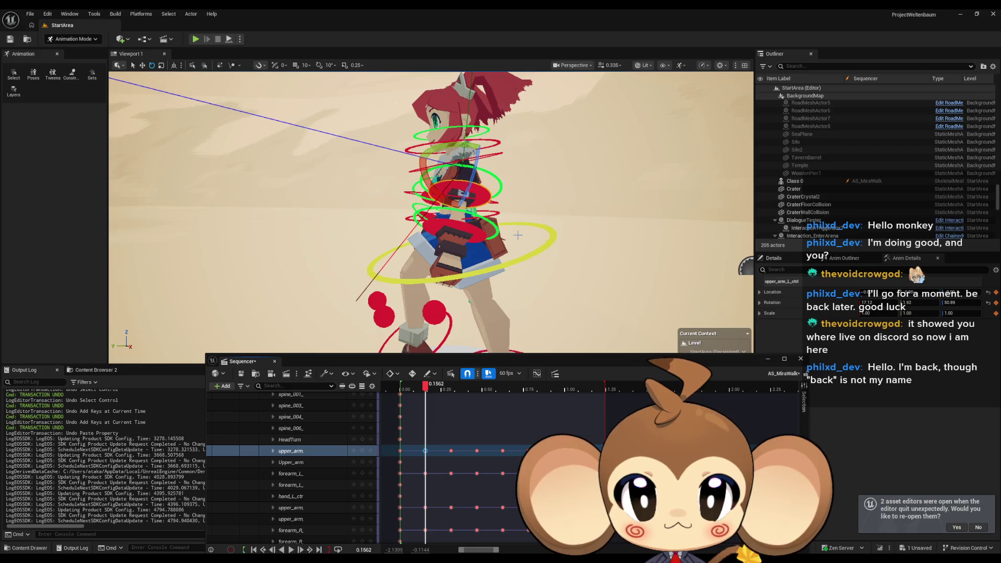
Set the upper arm's X rotation to 10.94 at 0.1562, key it, and play the walk through once
left_click_drag(434, 192, 435, 202)
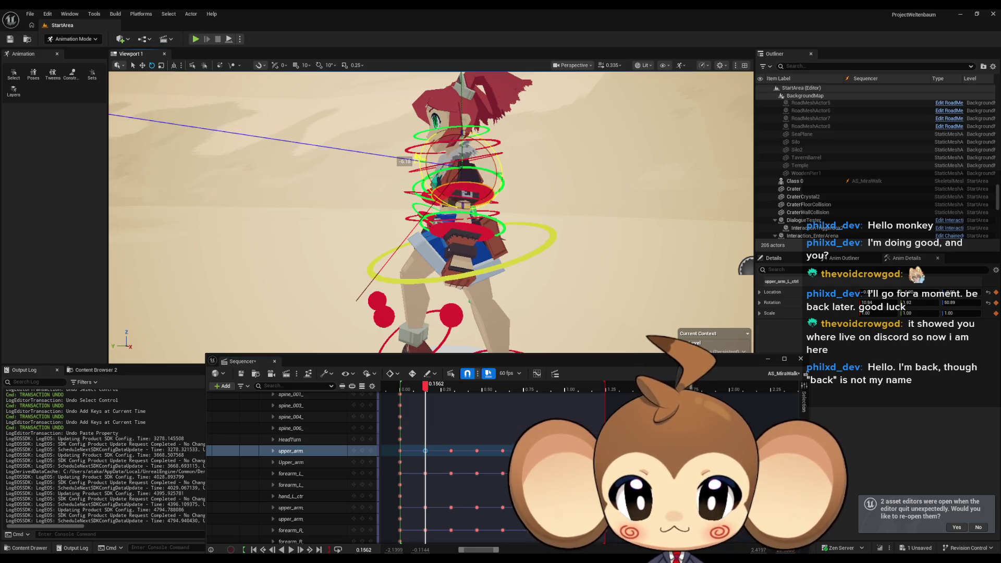
left_click(362, 453)
key("space")
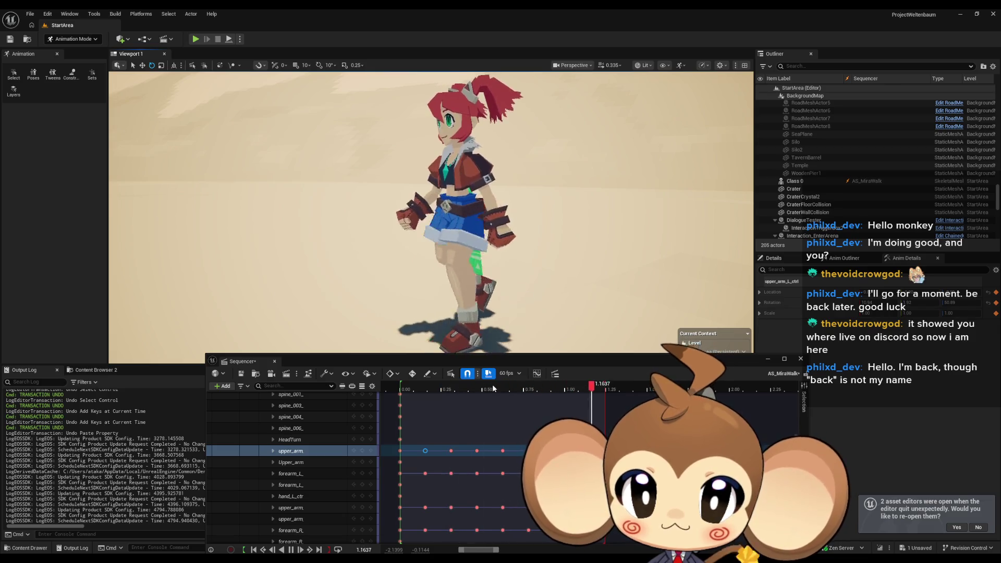
left_click(578, 389)
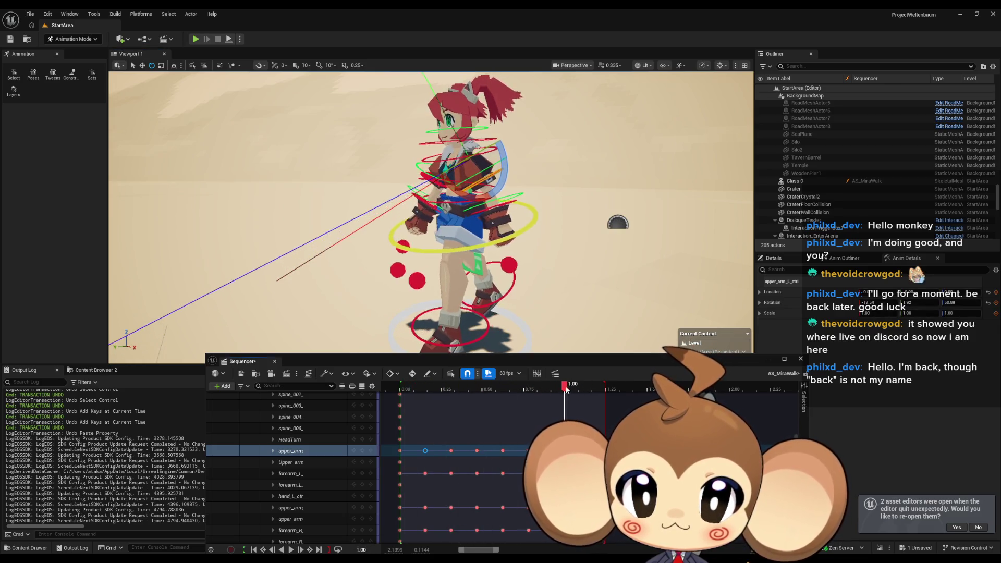
Scrub through the opening frames of the walk from 0.00, then play the cycle back
mouse_move(578, 388)
left_mouse_down()
mouse_move(611, 389)
mouse_move(562, 388)
mouse_move(614, 386)
mouse_move(606, 386)
left_mouse_up()
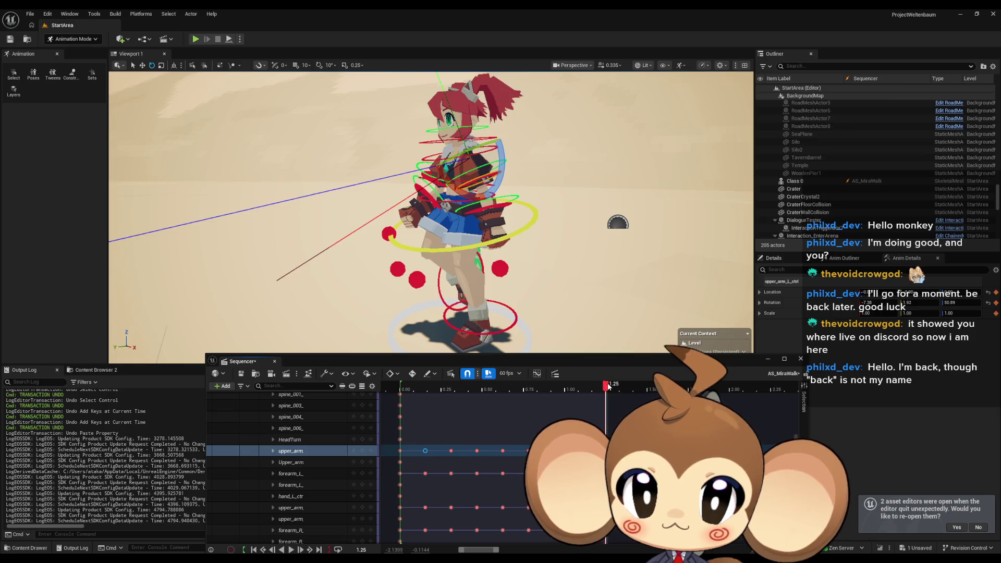
left_click(399, 451)
left_click(400, 388)
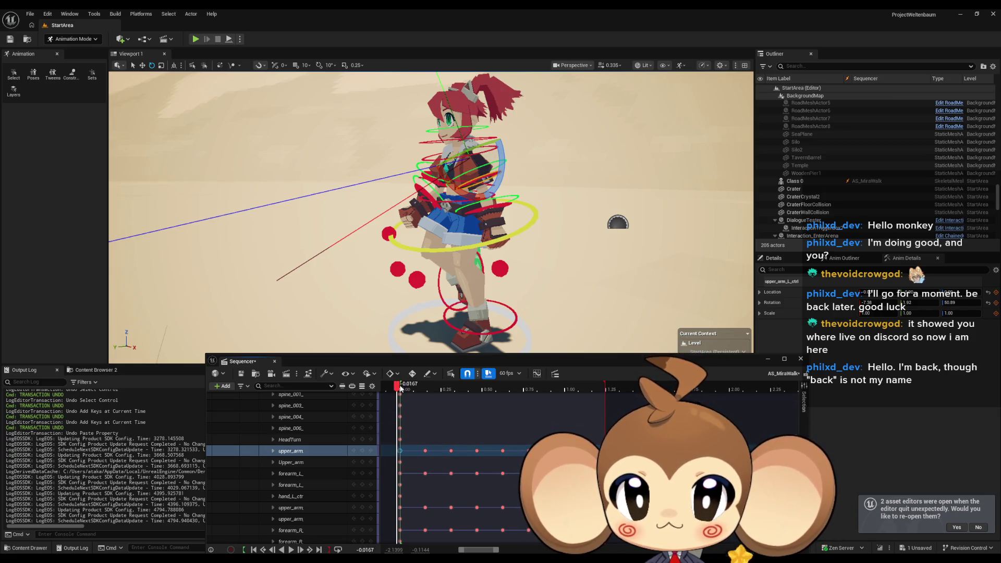
mouse_move(399, 389)
left_mouse_down()
mouse_move(645, 378)
mouse_move(569, 379)
left_mouse_up()
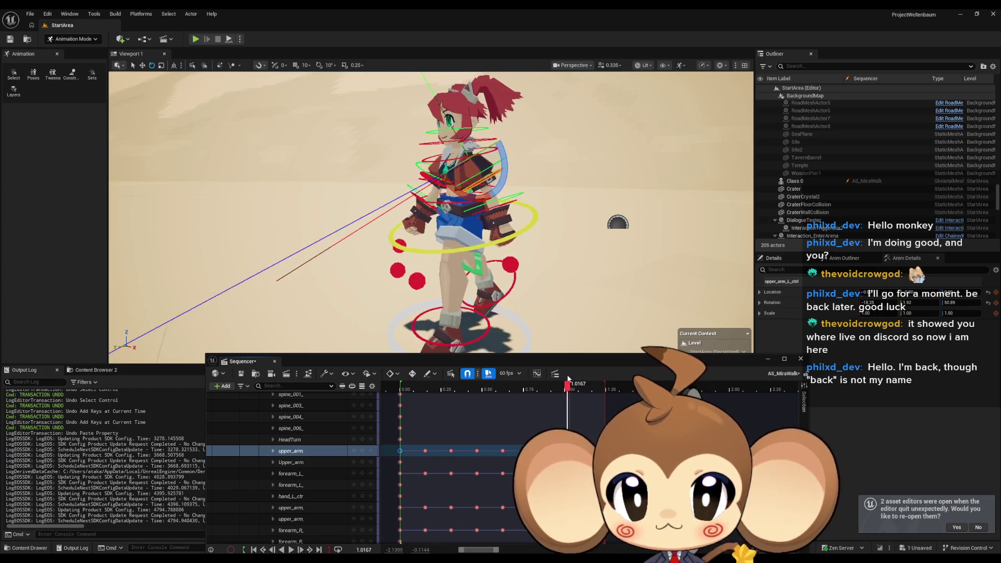
left_click(291, 549)
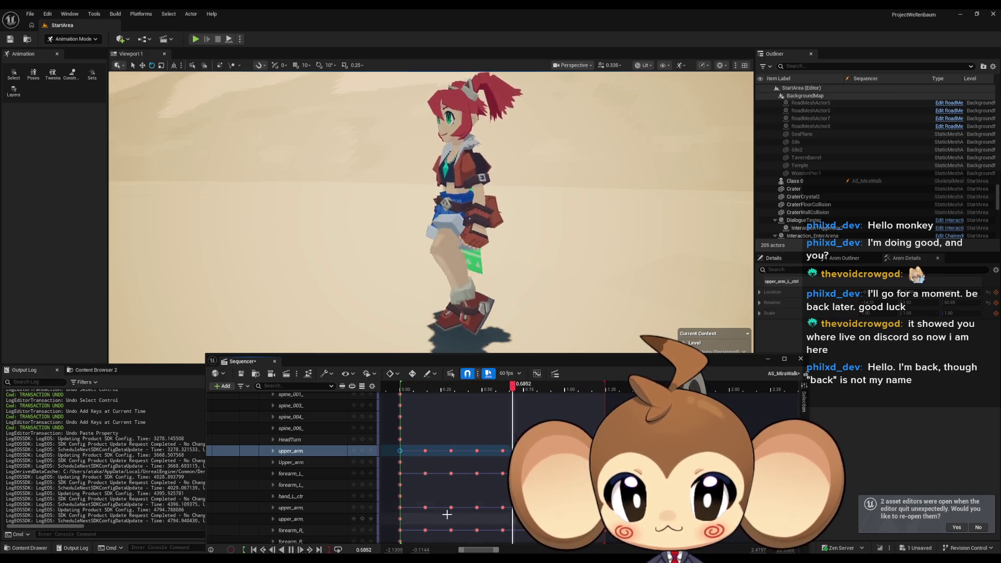
Stop playback near the loop end at 1.25 and select the left forearm control
left_click(605, 387)
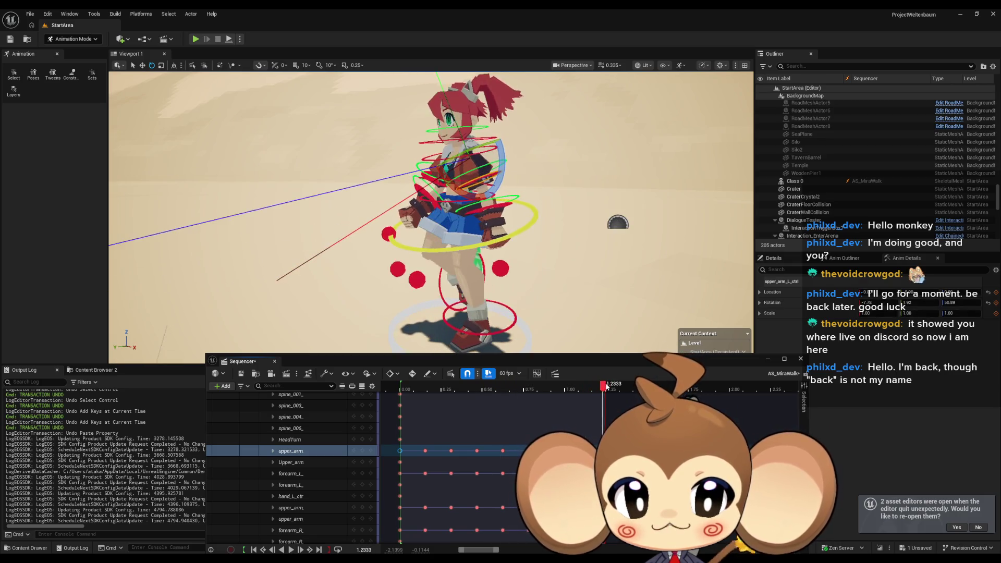
left_click(606, 386)
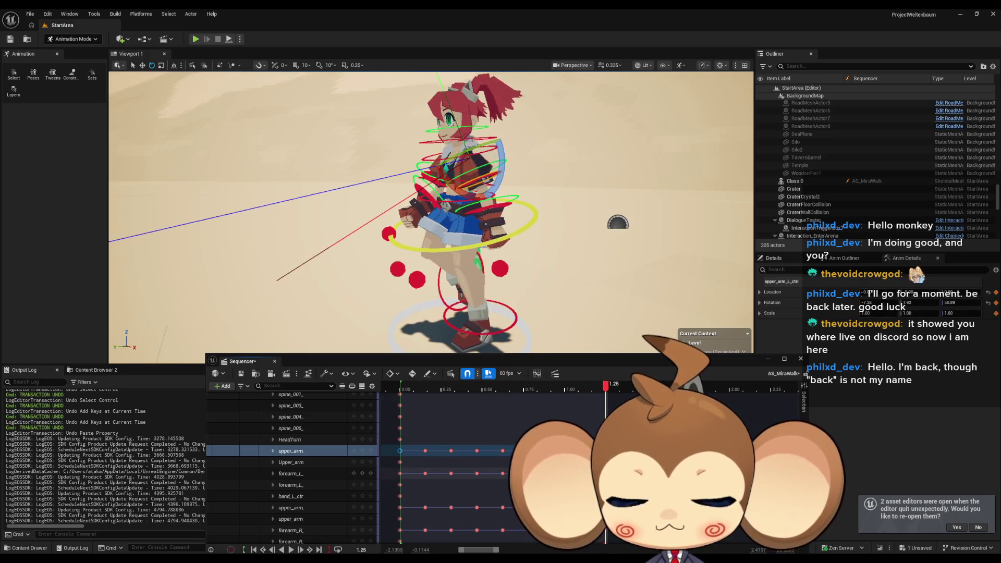
left_click(489, 208)
left_click(590, 387)
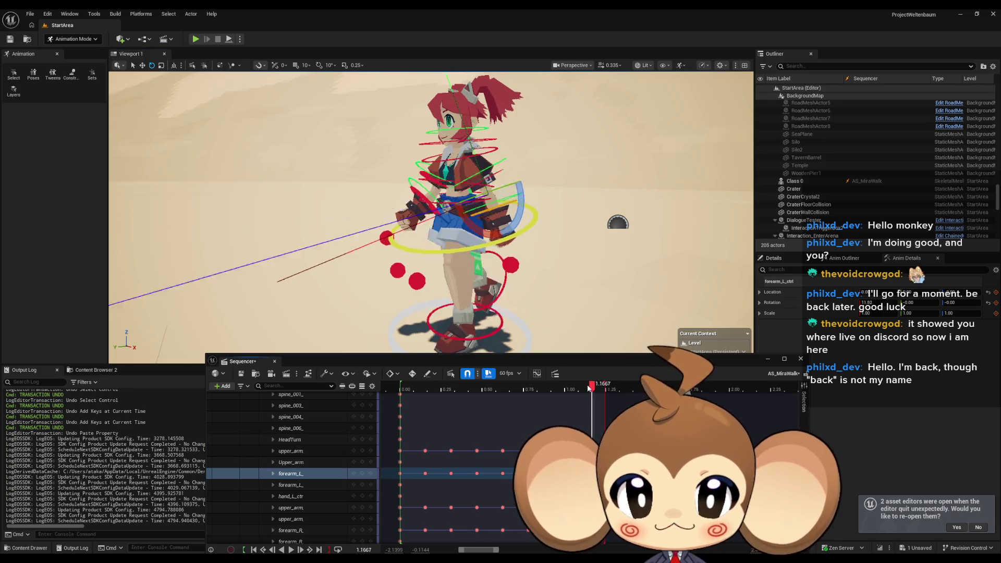
At 1.25, bend forearm_L_ctrl further from about 11 to 19 degrees and key its rotation
mouse_move(589, 389)
left_mouse_down()
mouse_move(446, 387)
mouse_move(673, 386)
mouse_move(588, 386)
mouse_move(662, 386)
mouse_move(605, 386)
left_mouse_up()
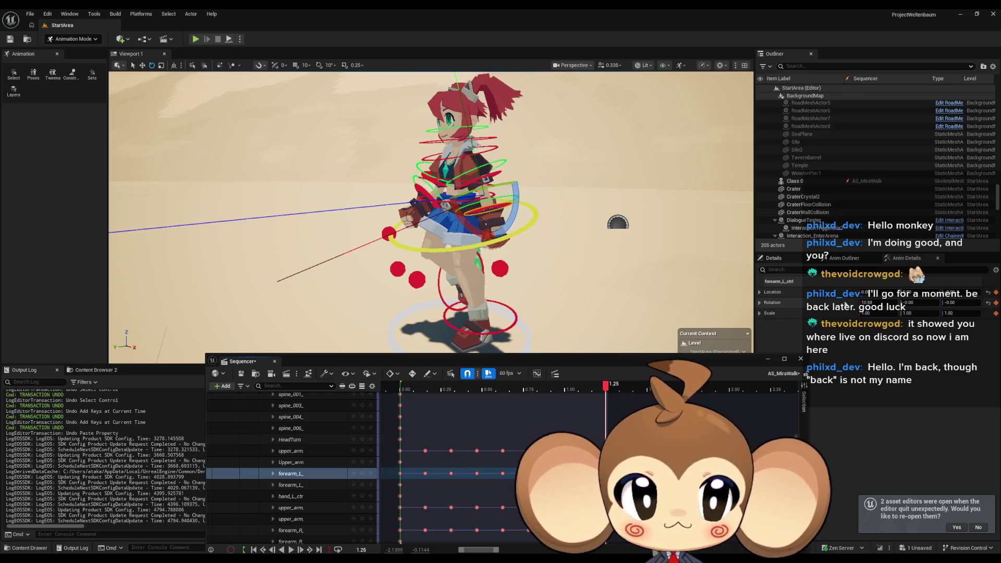
left_click(867, 302)
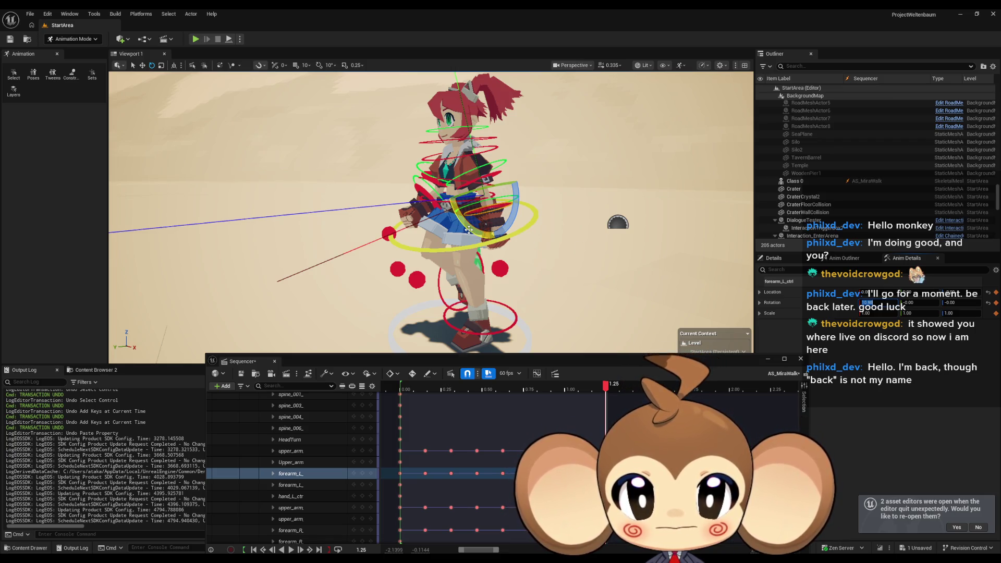
mouse_move(605, 386)
left_mouse_down()
mouse_move(436, 389)
mouse_move(401, 403)
mouse_move(604, 405)
mouse_move(533, 405)
mouse_move(600, 414)
mouse_move(608, 409)
mouse_move(591, 390)
mouse_move(605, 389)
left_mouse_up()
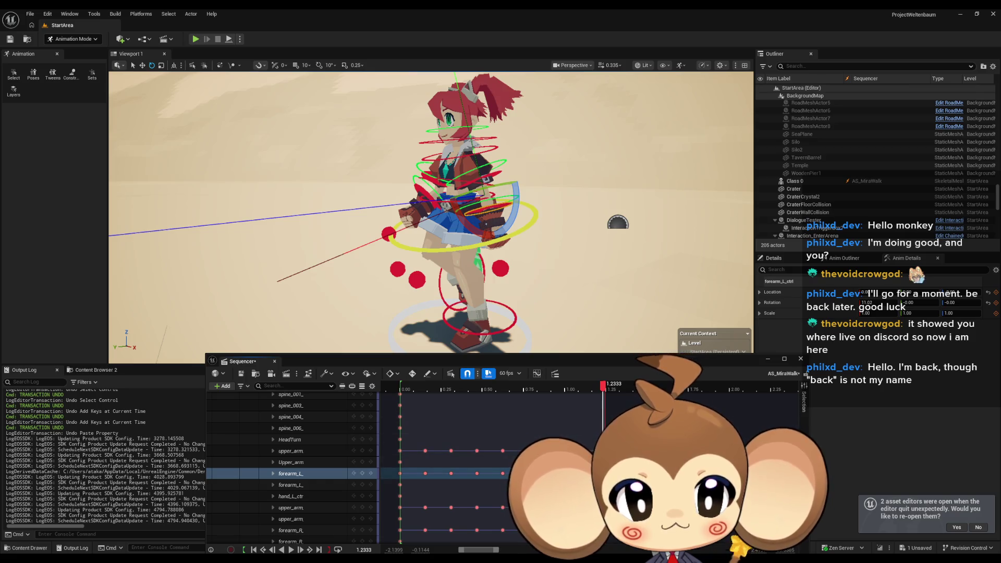
left_click_drag(472, 214, 467, 192)
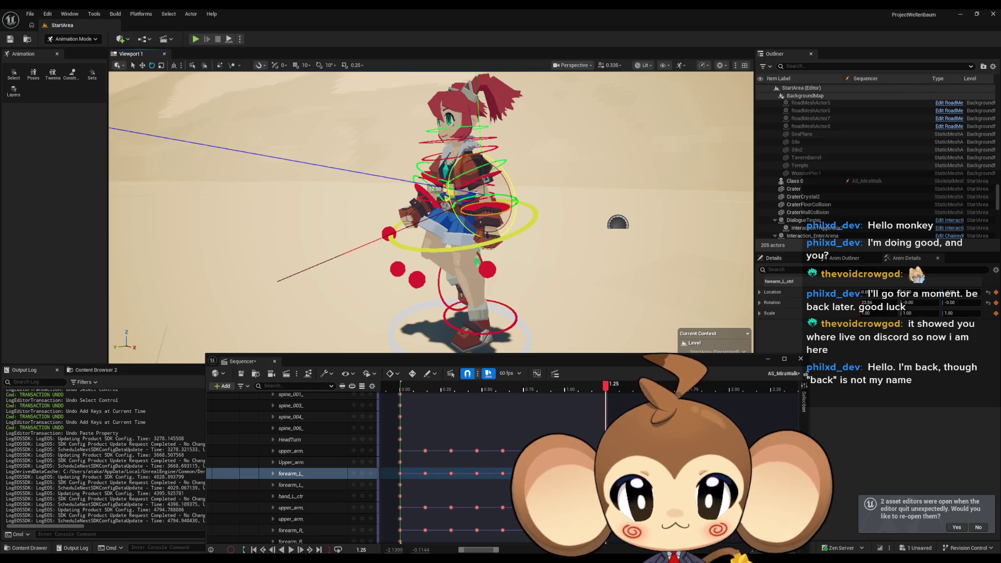
left_click_drag(481, 234, 481, 234)
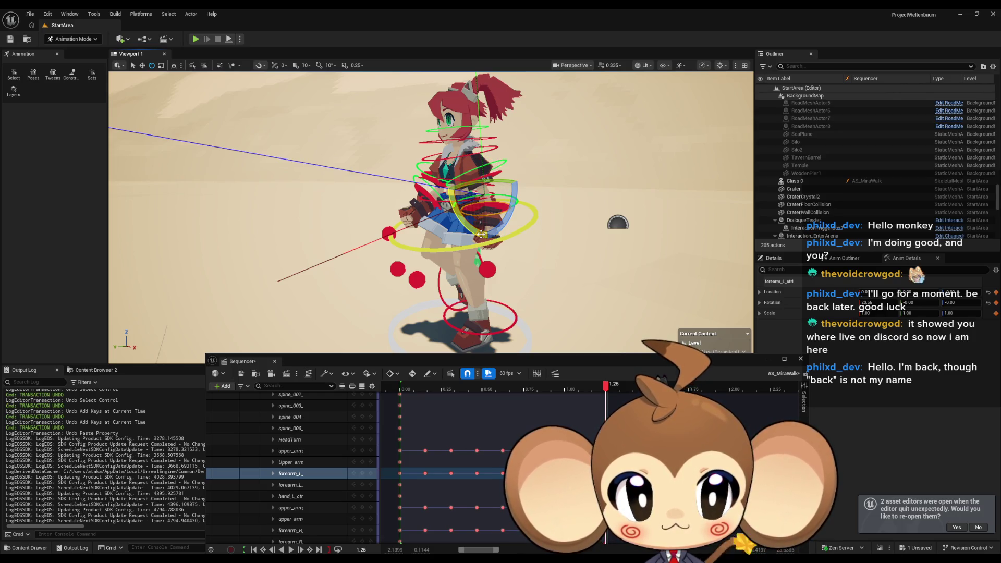
left_click(363, 475)
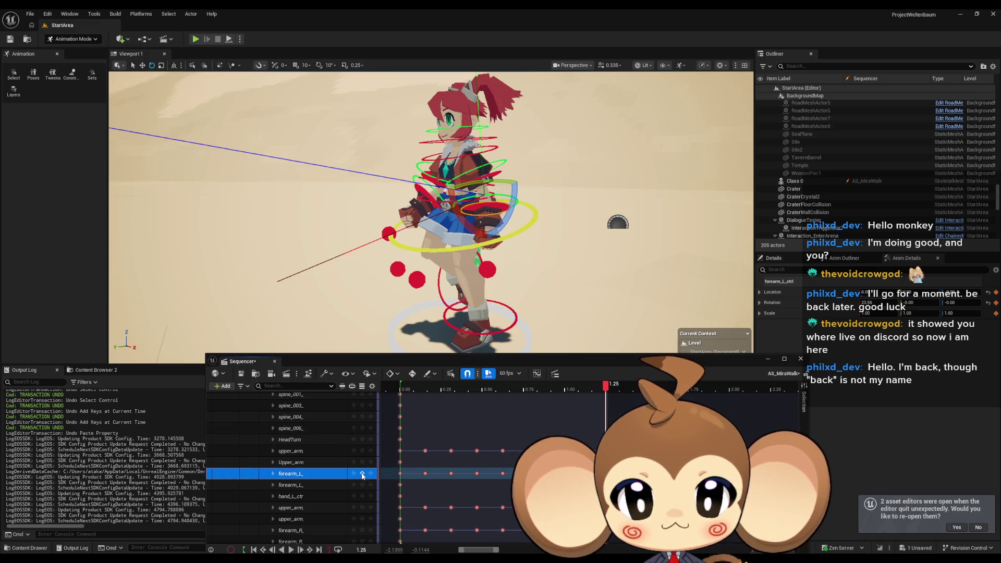
Compare the left forearm poses at the 0.00 and 1.25 frames
left_click(400, 474)
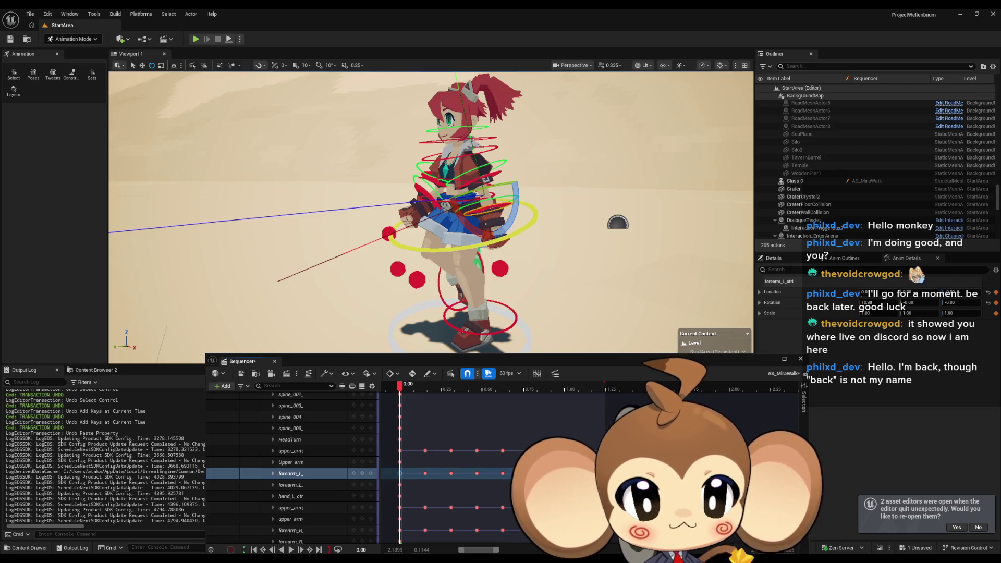
left_click(605, 389)
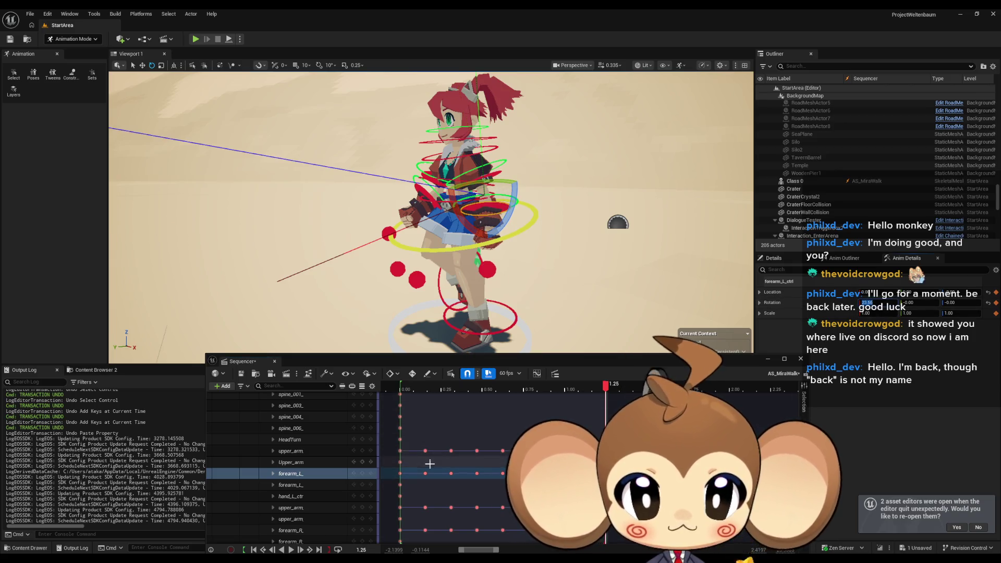
left_click(401, 475)
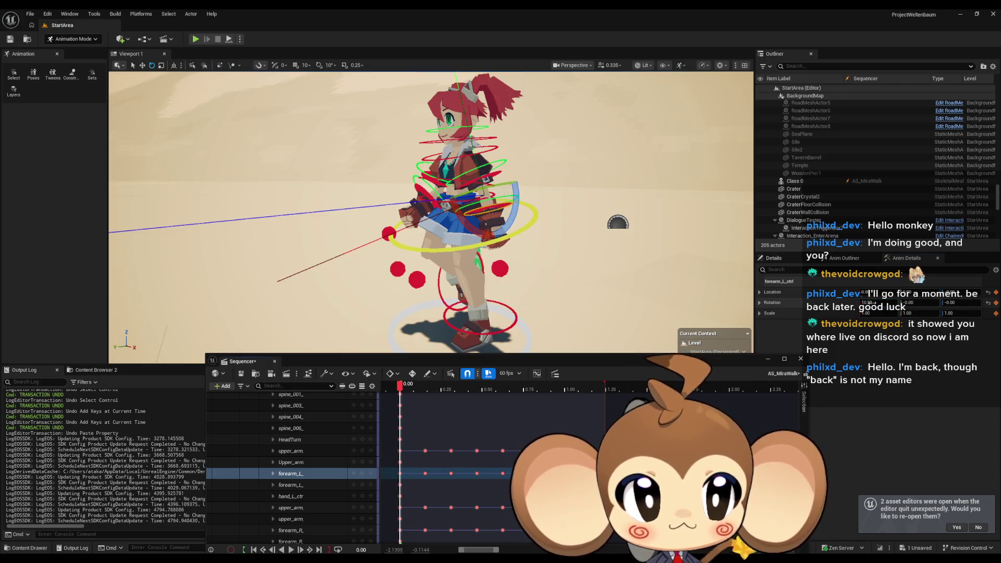
left_click(867, 303)
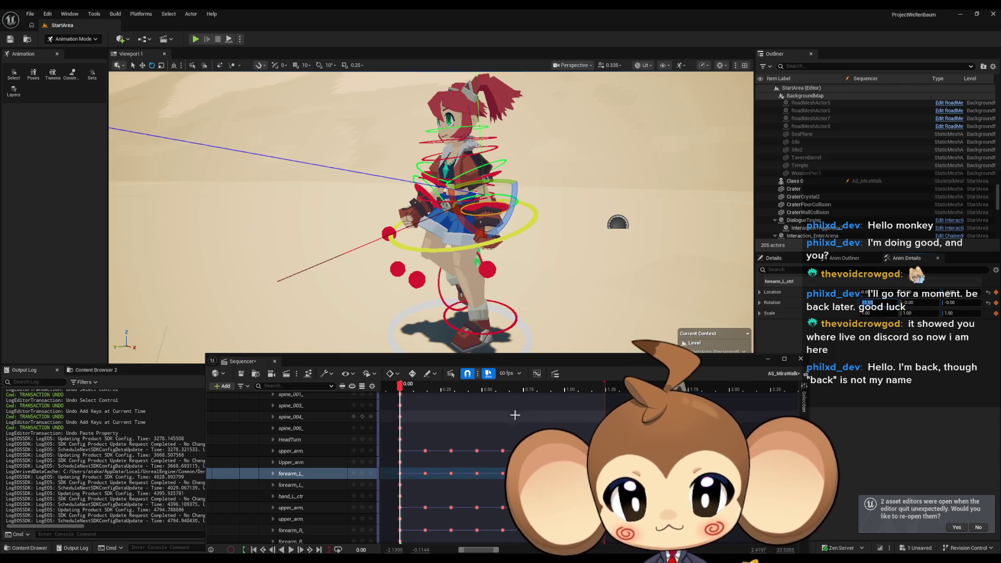
left_click(364, 474)
left_click_drag(400, 386, 426, 387)
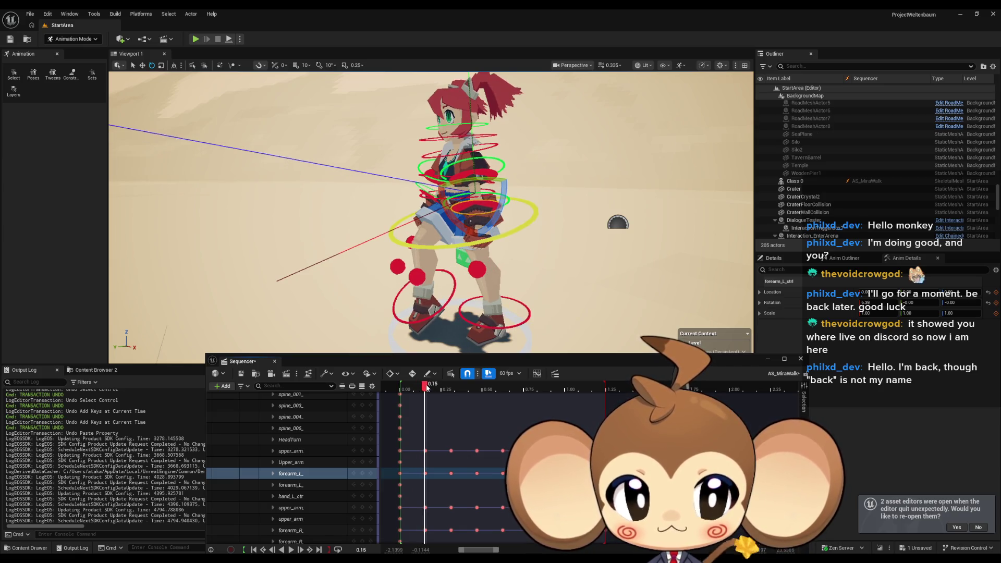
Nudge the forearm rotation at the 0.1562 key from 23.56 to 23.82, then scrub to 0.4688
left_click(426, 474)
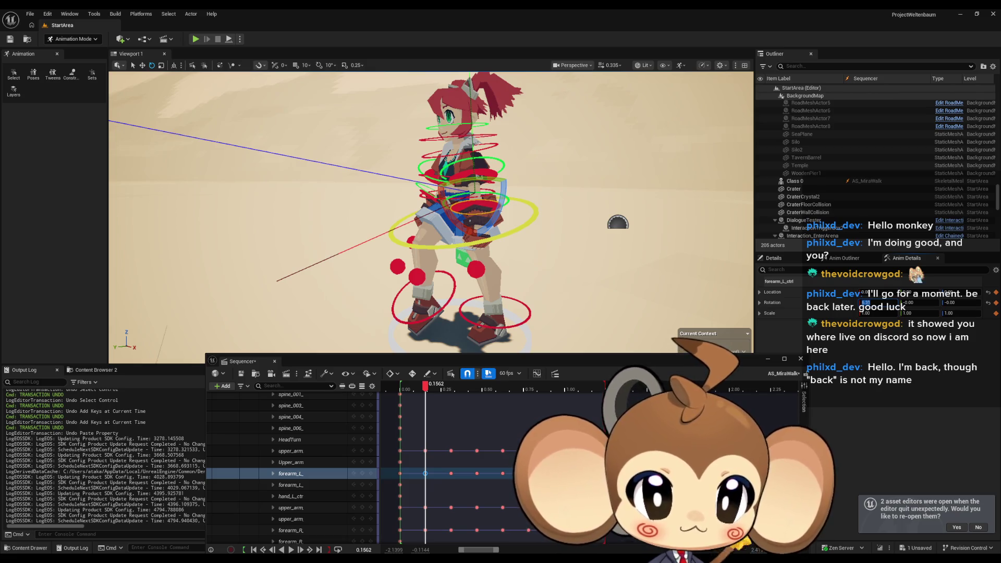
left_click(400, 474)
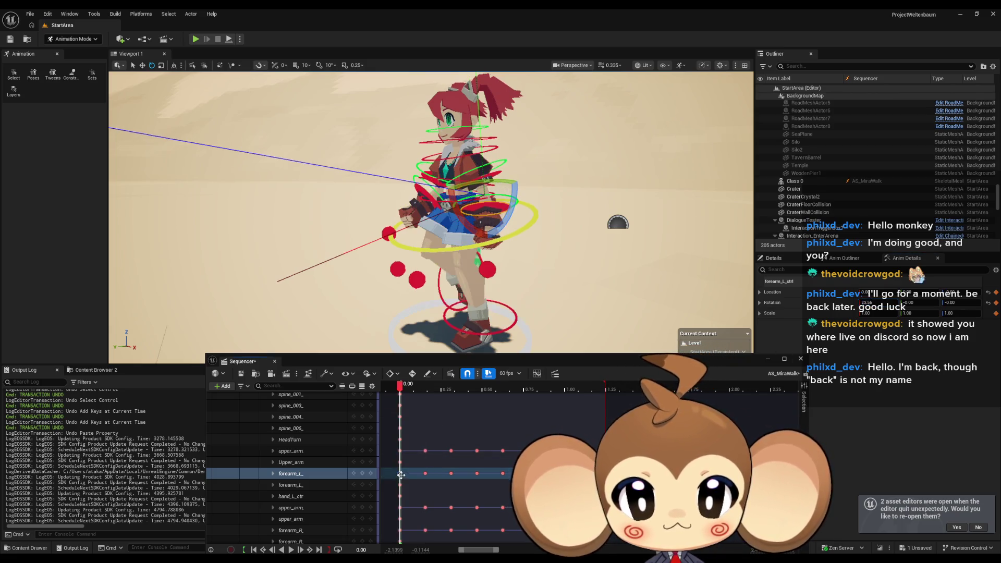
left_click(425, 473)
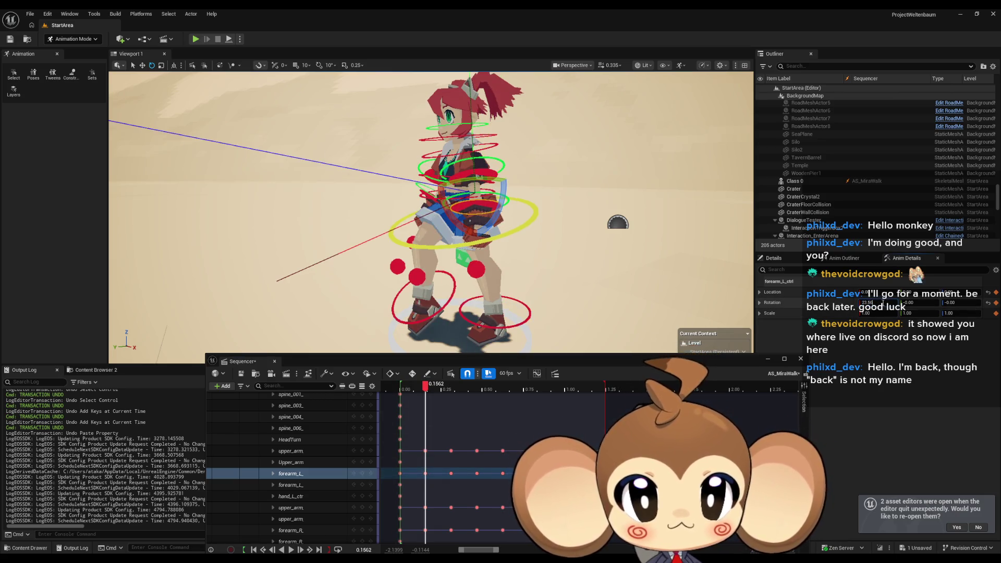
key("Return")
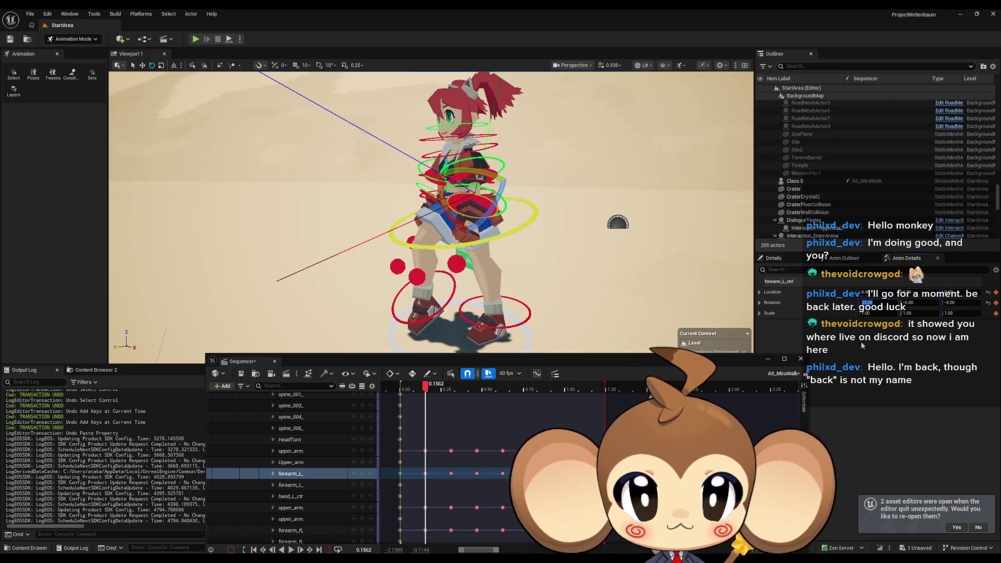
left_click_drag(451, 218, 443, 235)
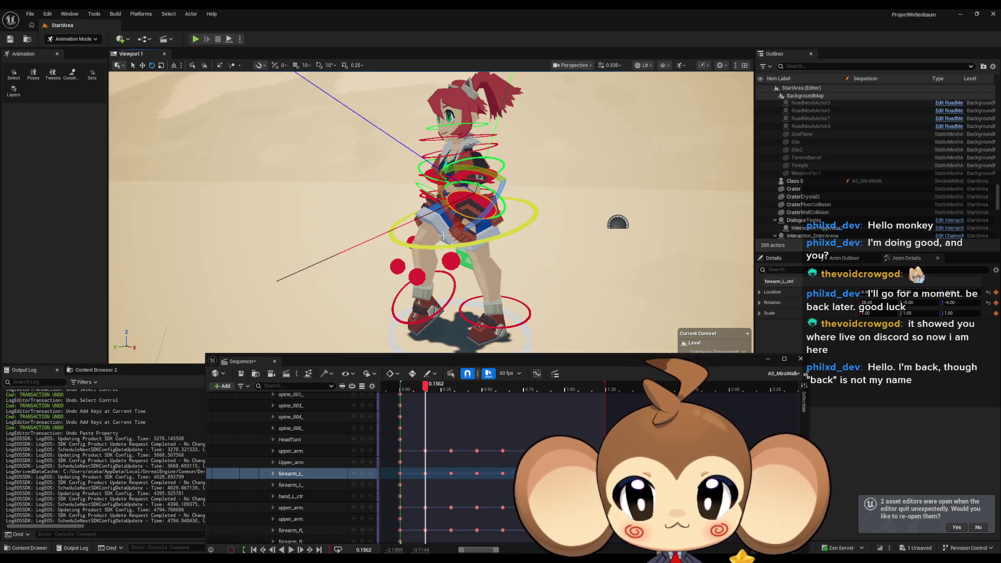
left_click(362, 475)
mouse_move(428, 388)
left_mouse_down()
mouse_move(404, 386)
mouse_move(477, 385)
mouse_move(420, 386)
mouse_move(453, 385)
left_mouse_up()
left_click(479, 473)
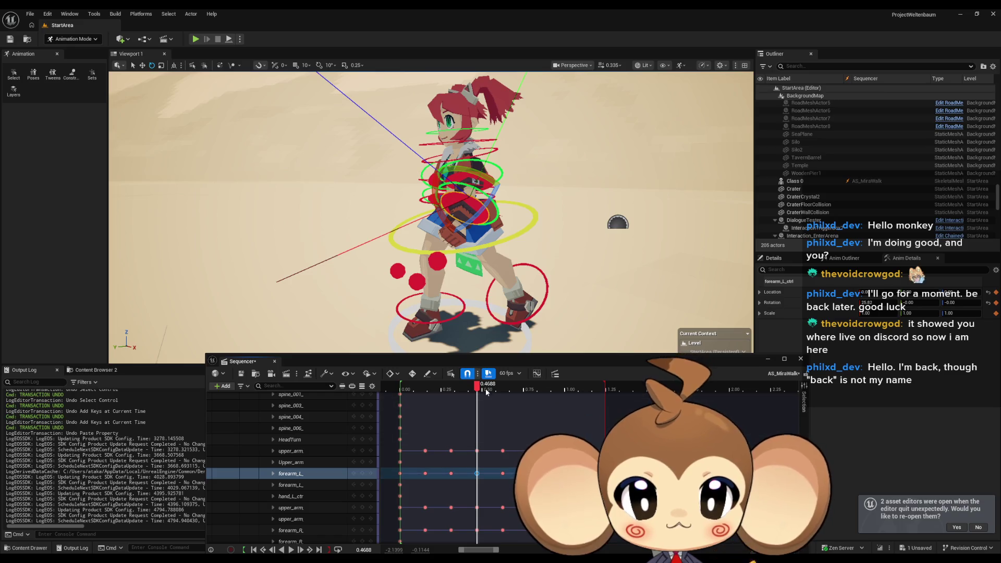
mouse_move(486, 392)
left_mouse_down()
mouse_move(417, 387)
mouse_move(456, 385)
left_mouse_up()
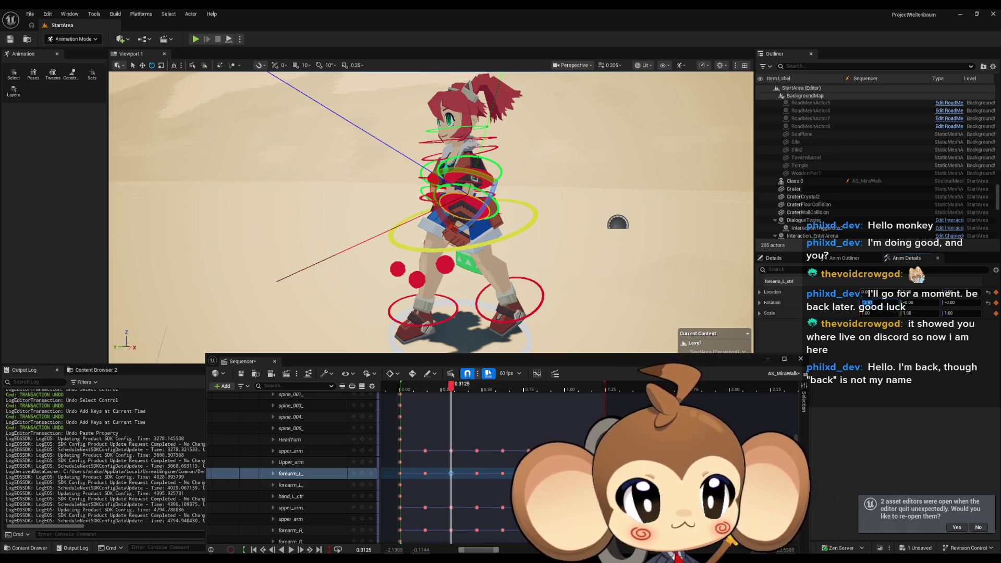
Rotate the left forearm at its 0.3125 key from 28.45 to 33.65 and key it
left_click(426, 473)
left_click(451, 473)
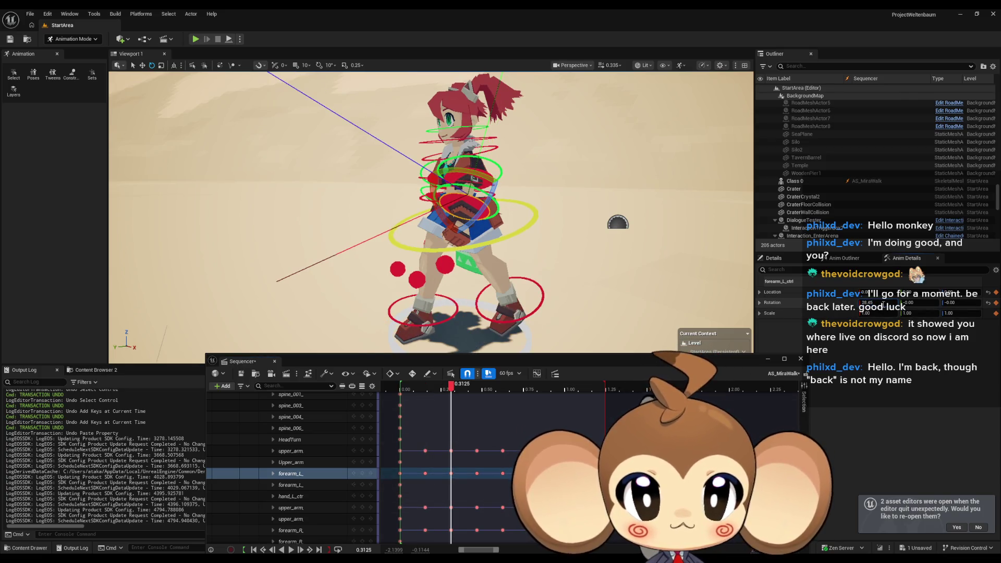
key("Return")
left_click_drag(450, 212, 442, 212)
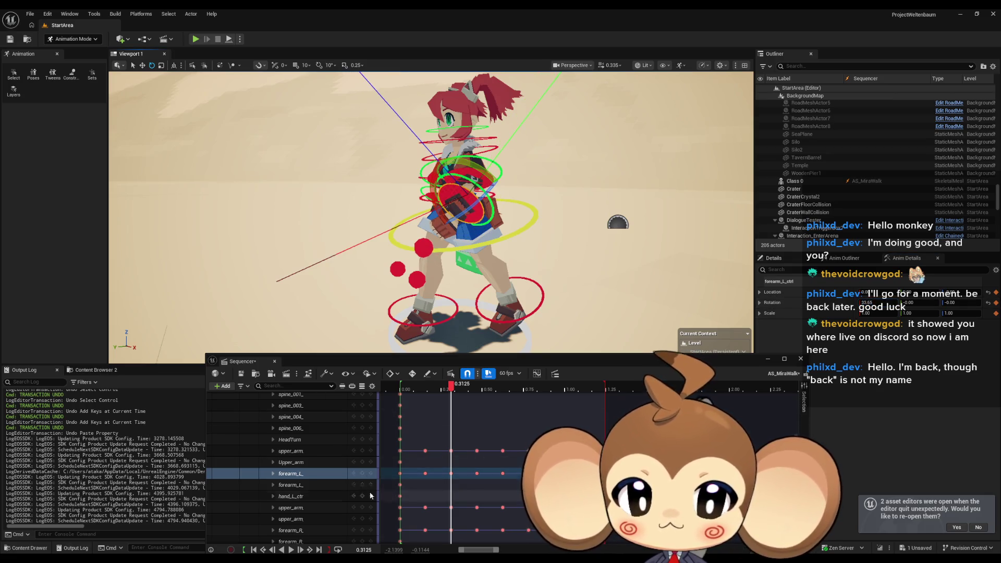
left_click(364, 474)
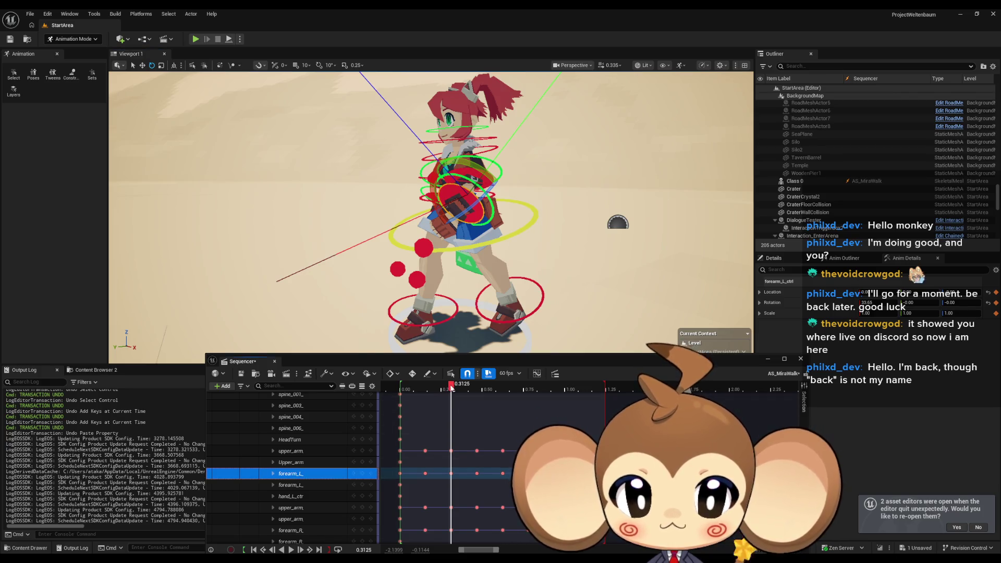
Scrub and play the walk to check the forearm motion, then select the left upper arm control
mouse_move(451, 388)
left_mouse_down()
mouse_move(407, 388)
mouse_move(478, 384)
left_mouse_up()
key("space")
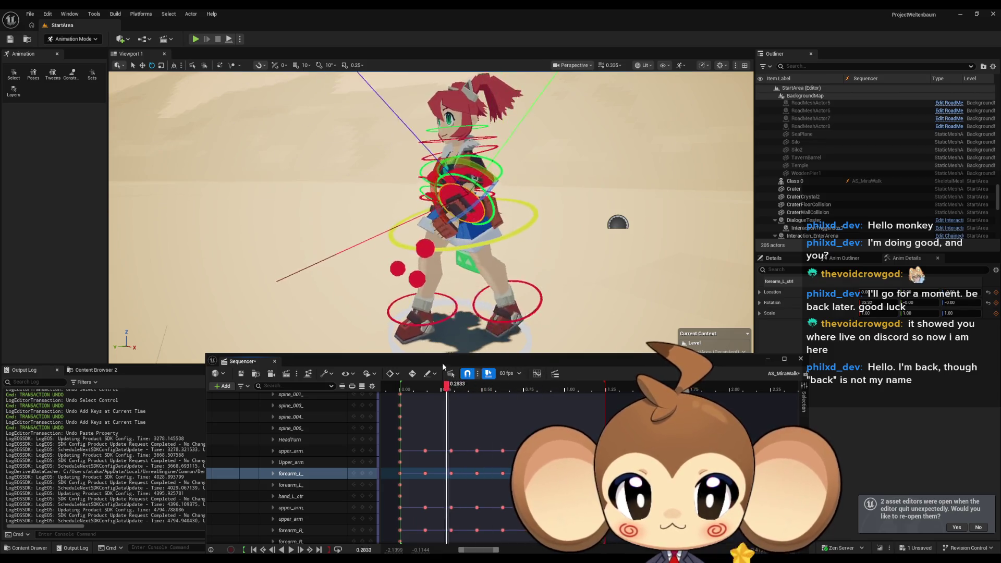
mouse_move(406, 361)
left_mouse_down()
mouse_move(452, 361)
mouse_move(390, 367)
mouse_move(412, 367)
left_mouse_up()
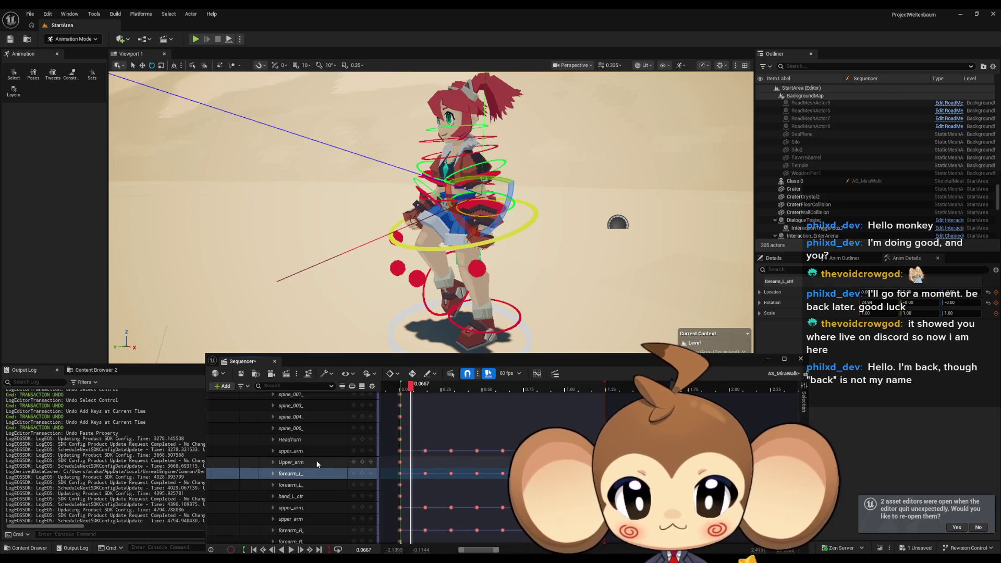
left_click(414, 451)
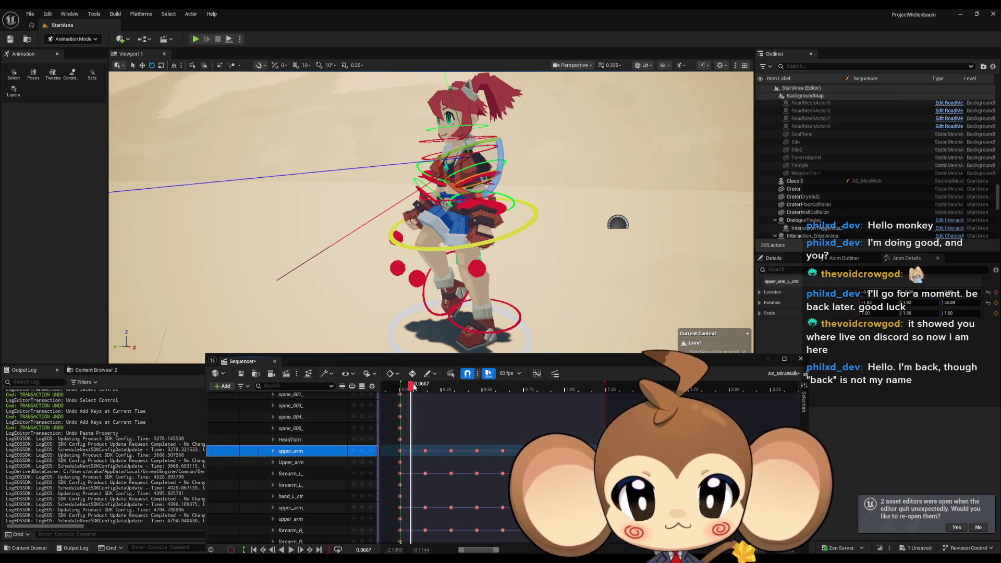
Reselect the left forearm, play the walk cycle, then stop it with the playhead at frame 0
mouse_move(412, 389)
left_mouse_down()
mouse_move(402, 390)
mouse_move(501, 392)
mouse_move(402, 392)
left_mouse_up()
left_click(339, 473)
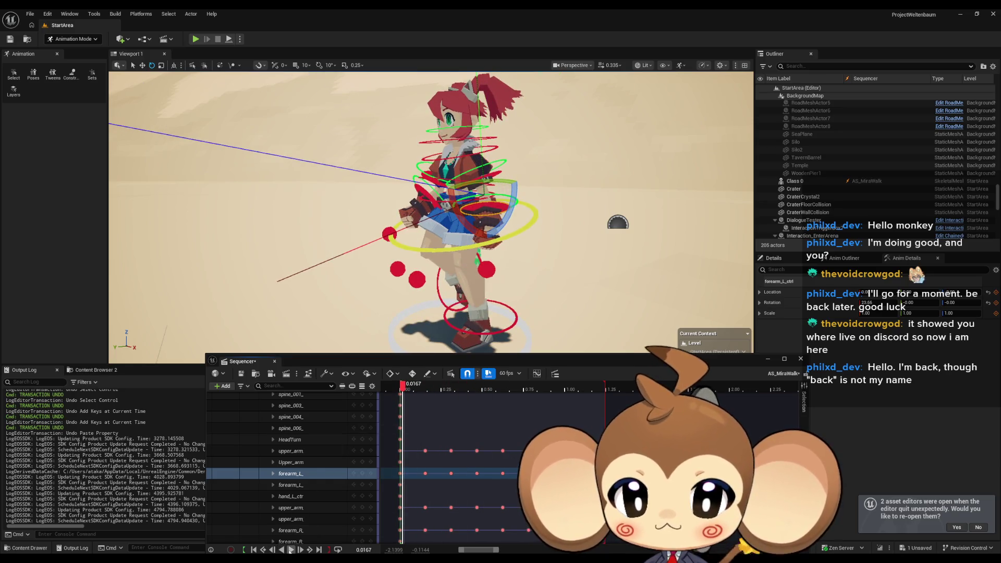
left_click(290, 549)
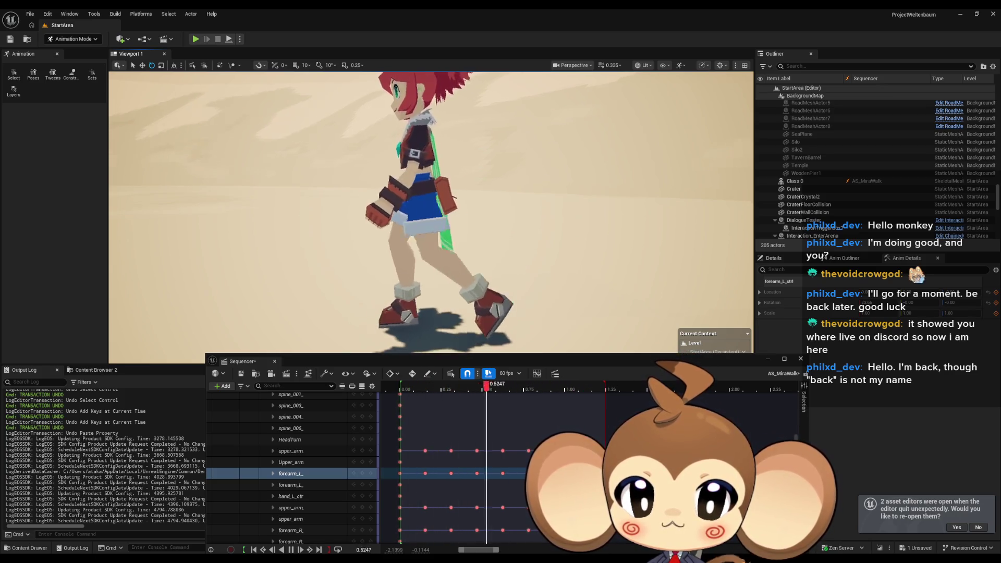
left_click(406, 394)
mouse_move(405, 394)
left_mouse_down()
mouse_move(471, 389)
mouse_move(591, 404)
mouse_move(405, 397)
left_mouse_up()
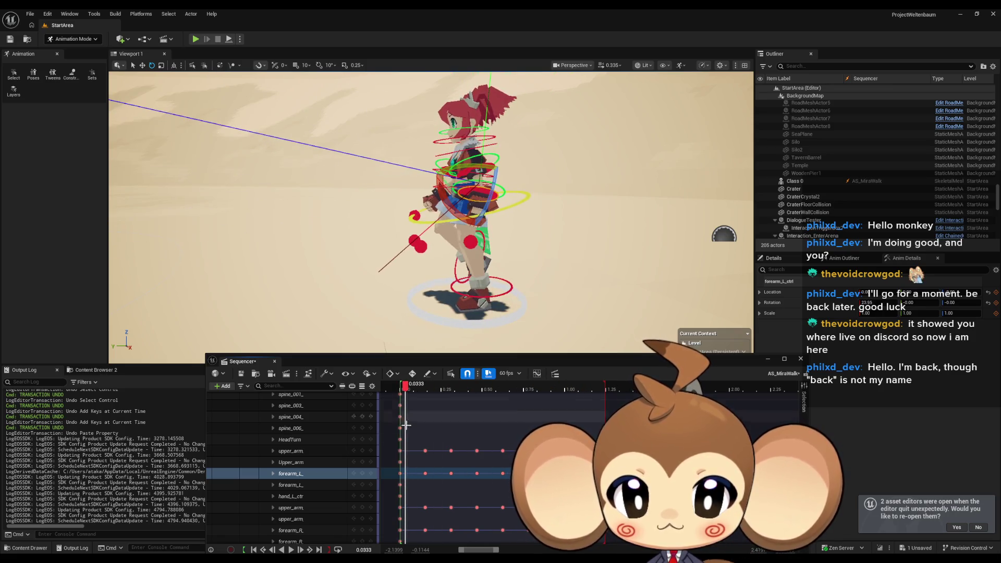
Step through the left upper arm's keys at 0, 0.1562, 0.3125 and 0.4688 to view its poses
left_click(399, 450)
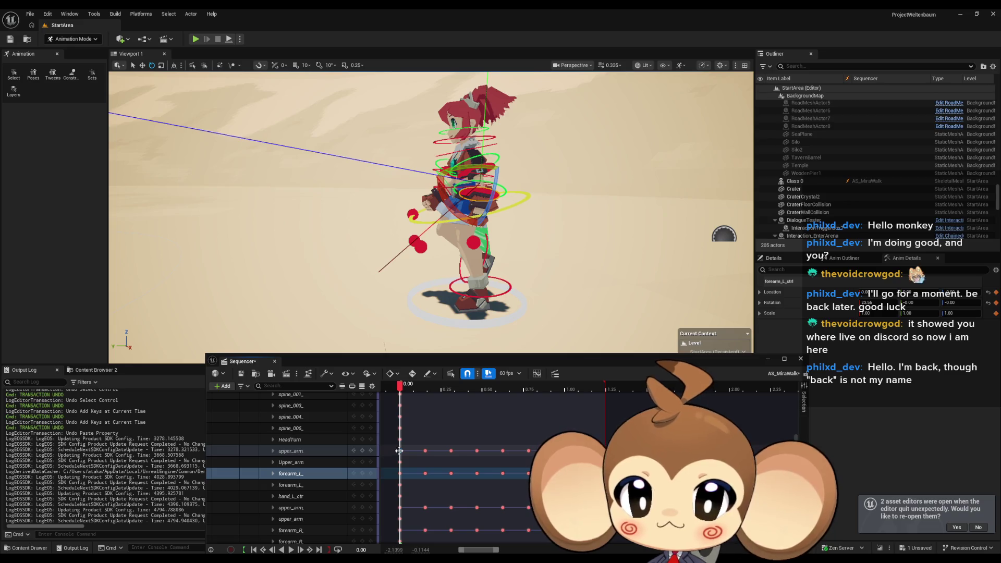
left_click(400, 450)
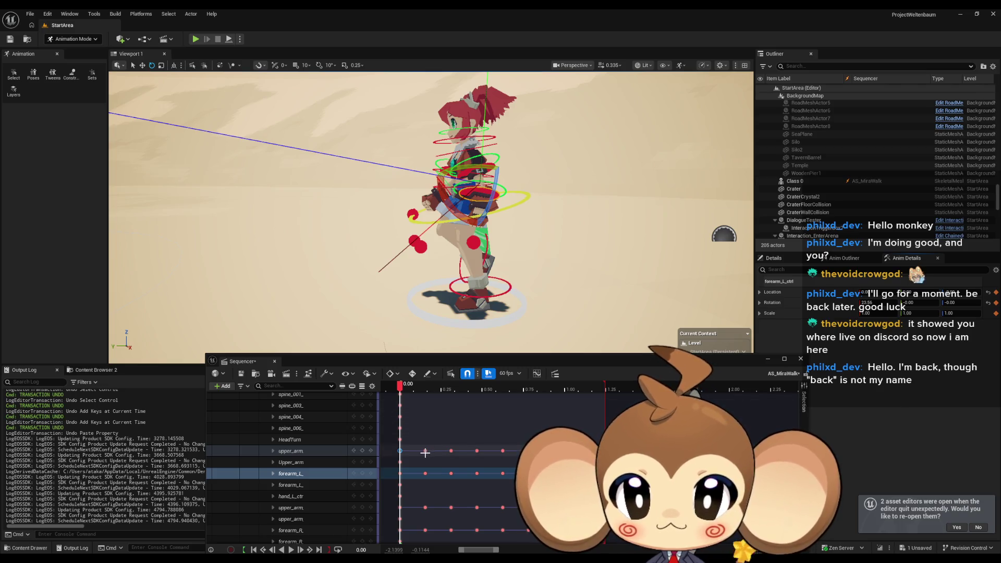
left_click_drag(425, 452, 427, 451)
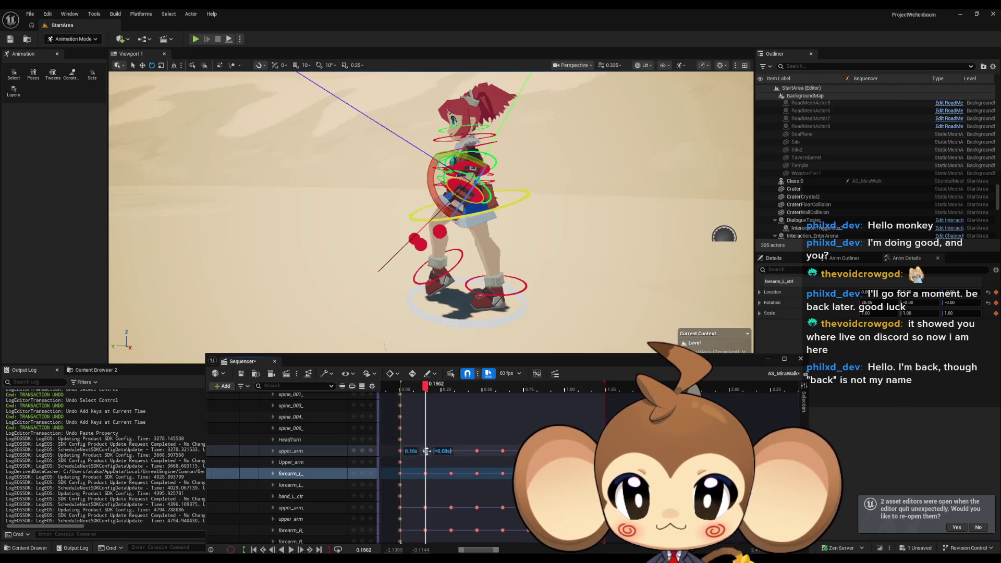
right_click(829, 314)
left_click(911, 325)
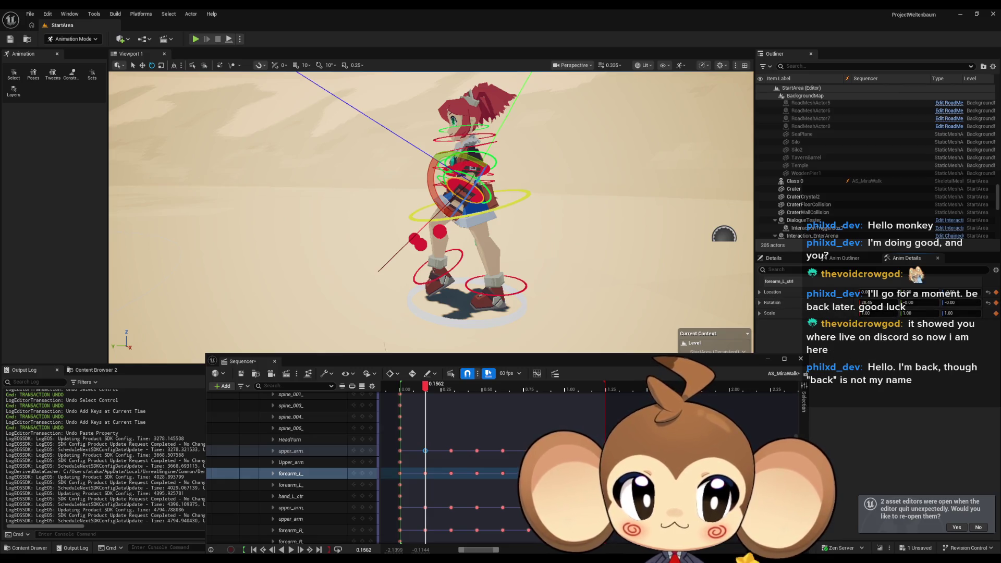
left_click(451, 452)
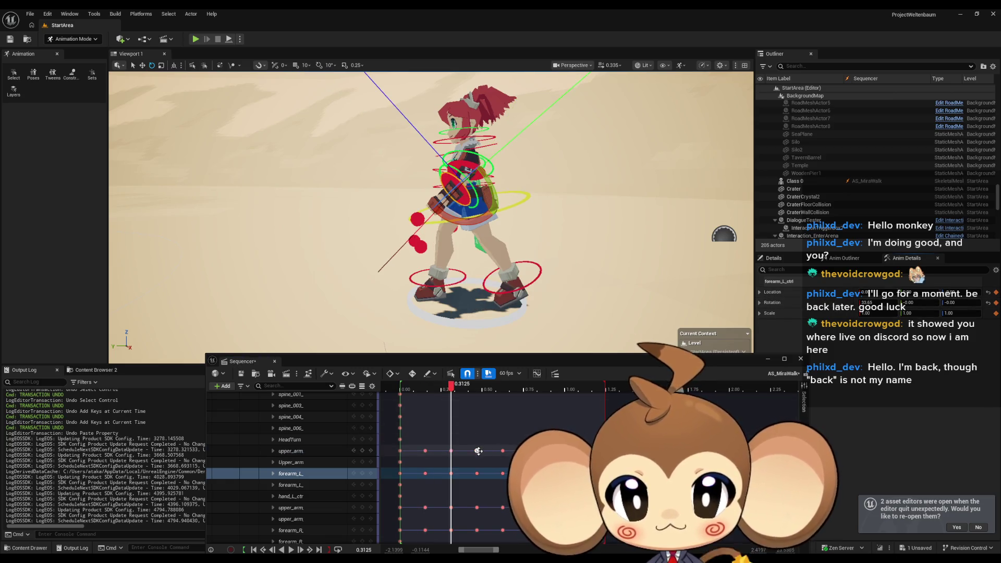
left_click(478, 431)
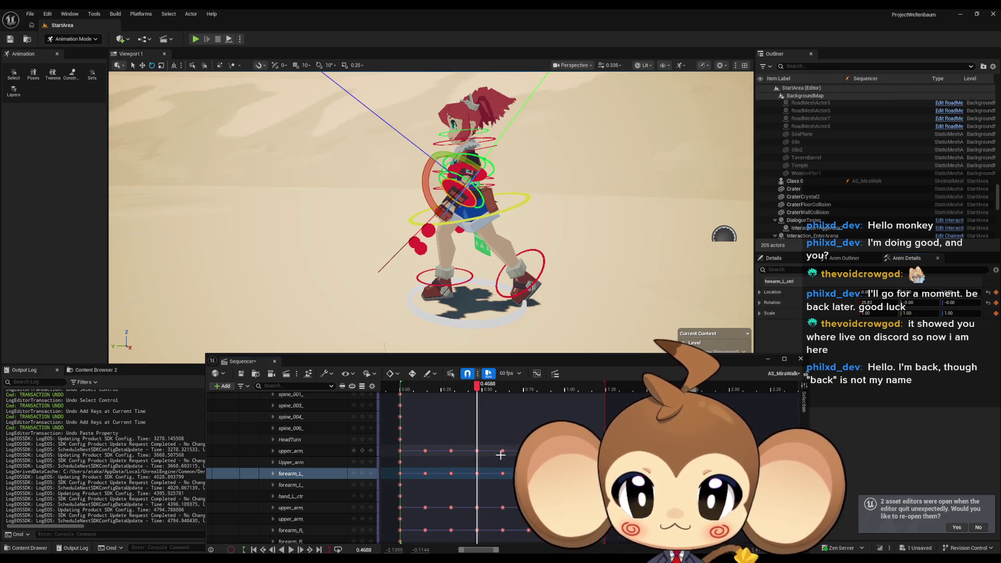
Re-check each left upper-arm key from 0 to 1.0938, then pick the right upper arm at 0.625
left_click(400, 451)
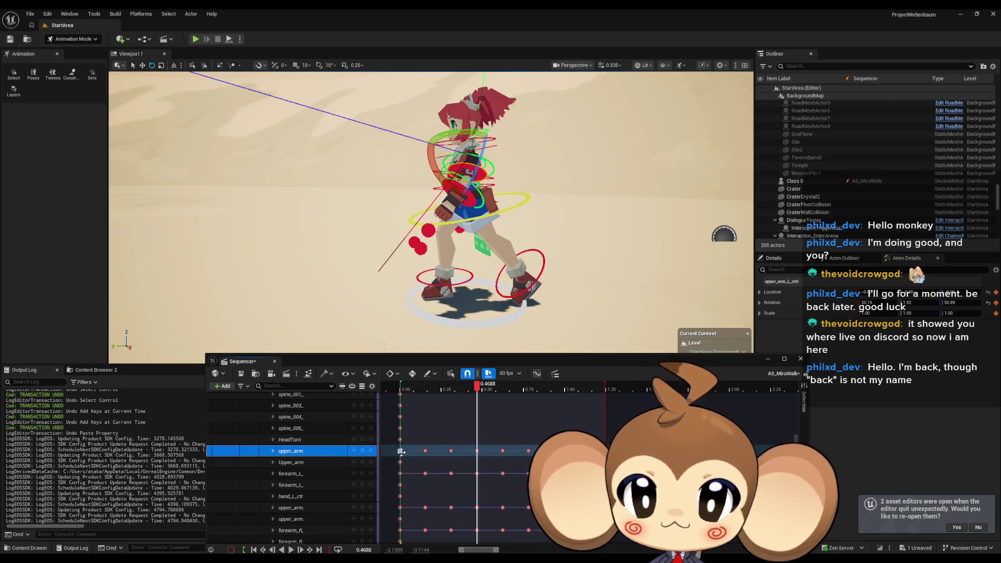
left_click(401, 451)
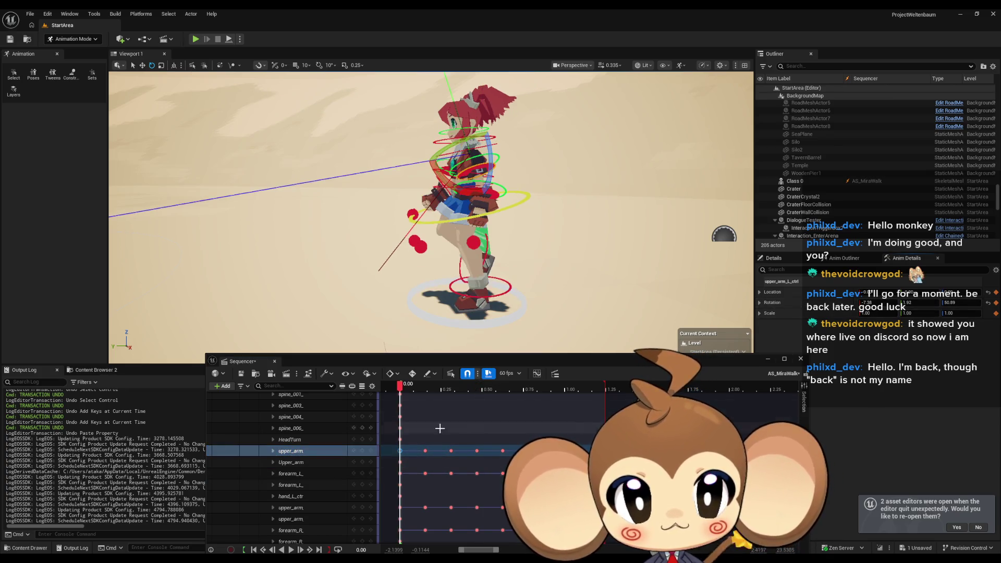
left_click(425, 451)
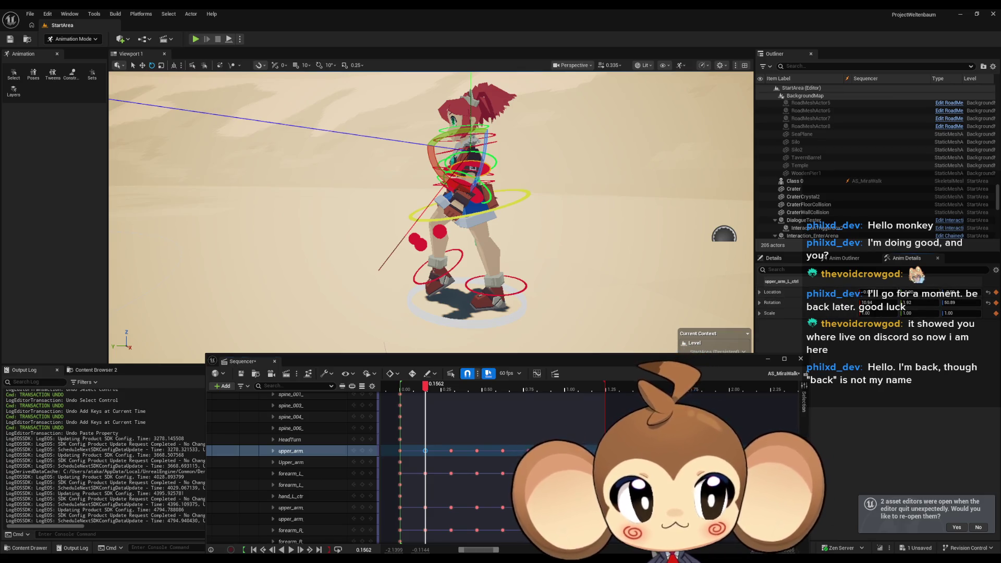
left_click(451, 451)
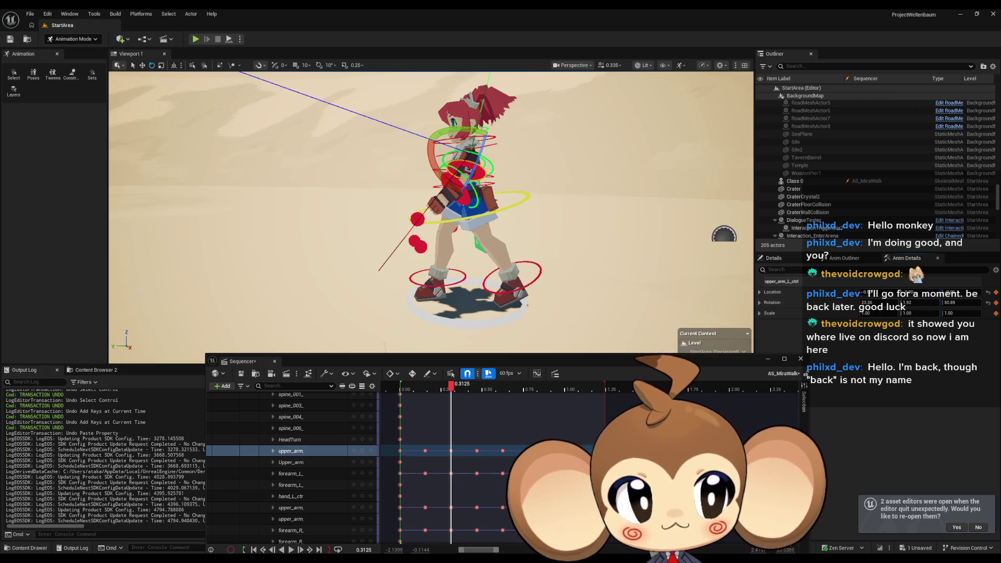
left_click(426, 451)
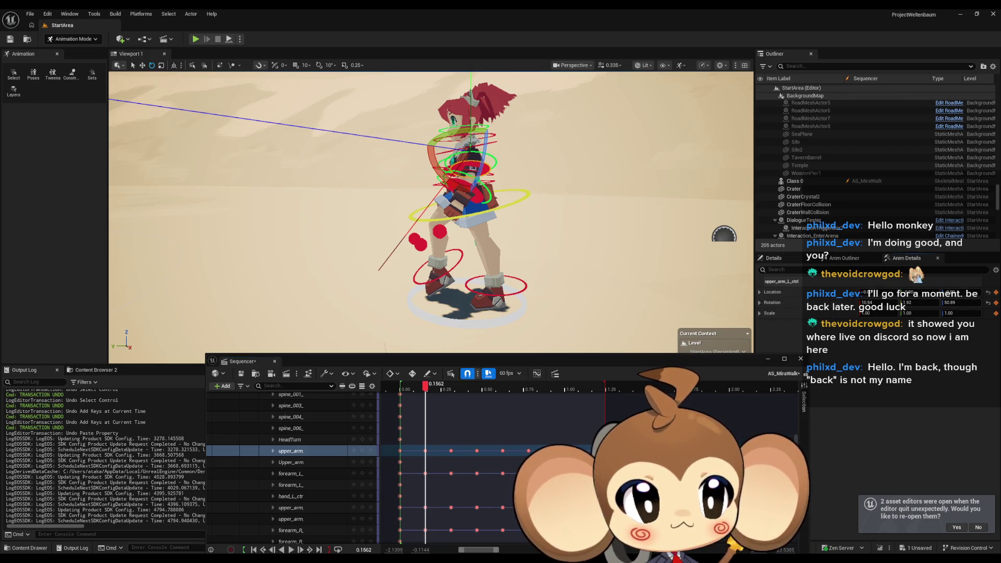
left_click(477, 451)
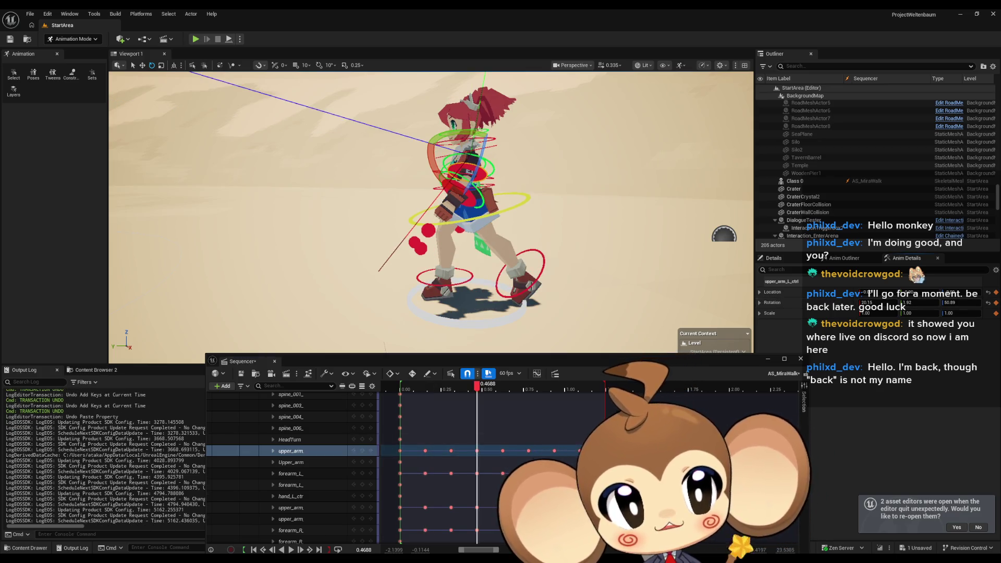
left_click(500, 451)
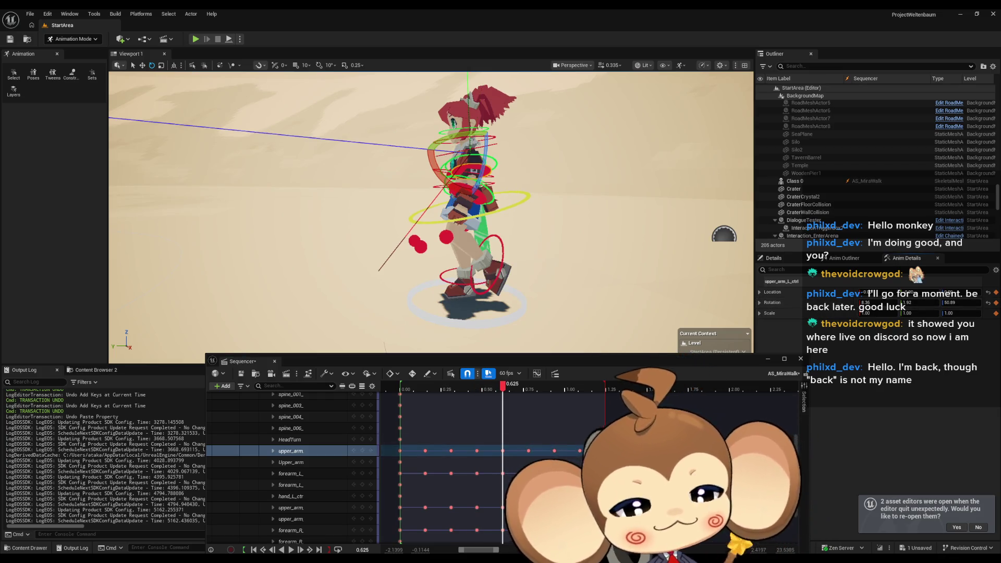
left_click(527, 450)
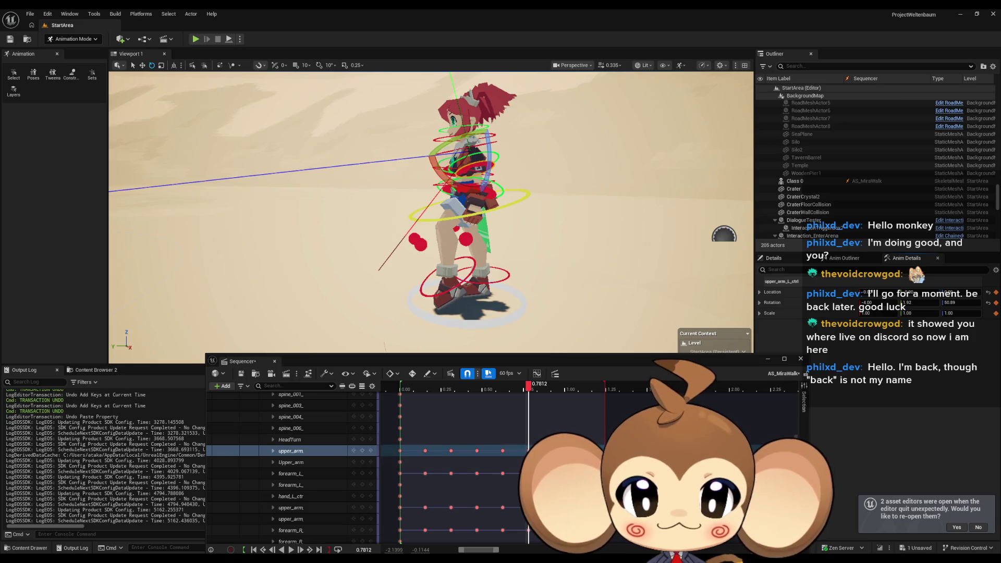
left_click(553, 451)
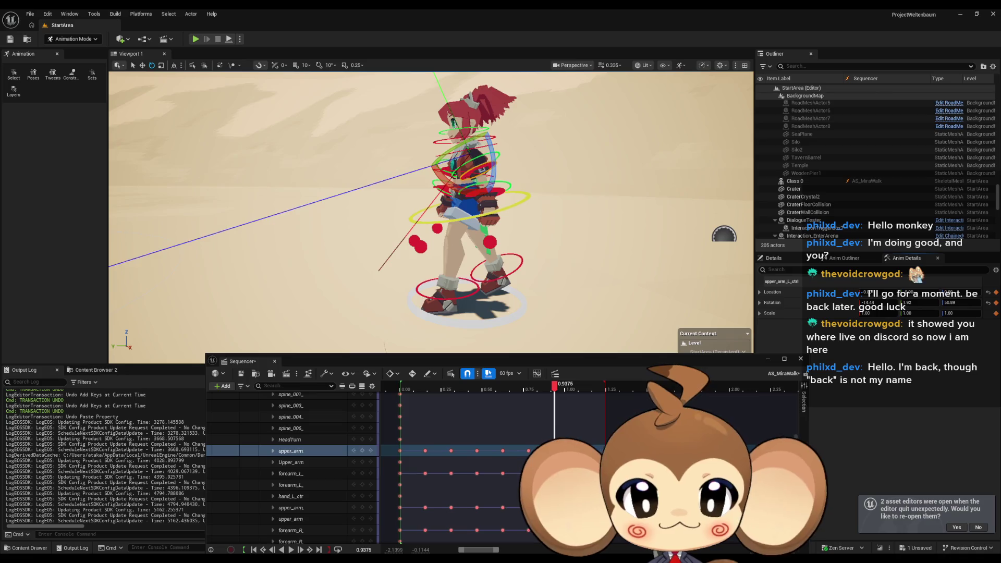
left_click(579, 450)
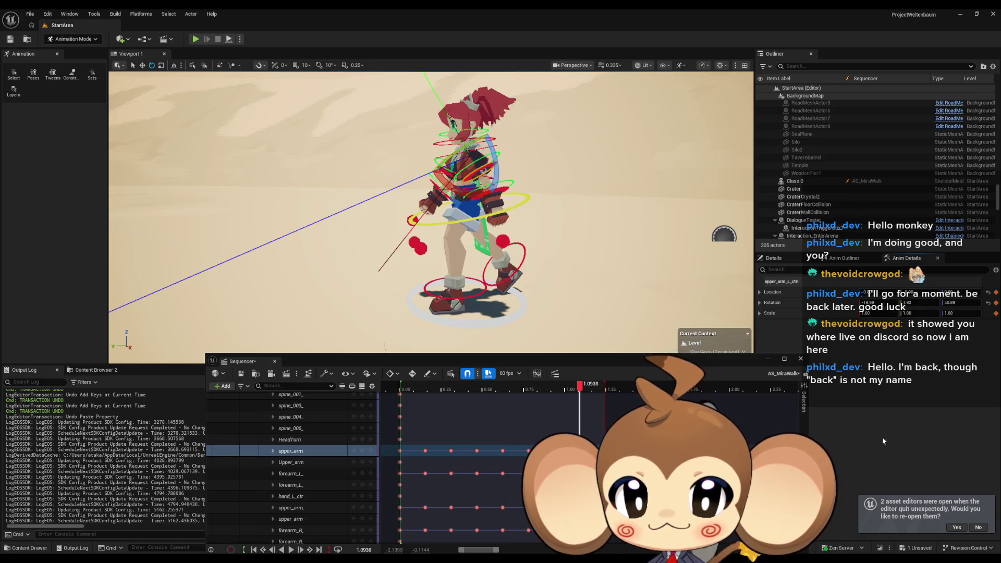
left_click(501, 507)
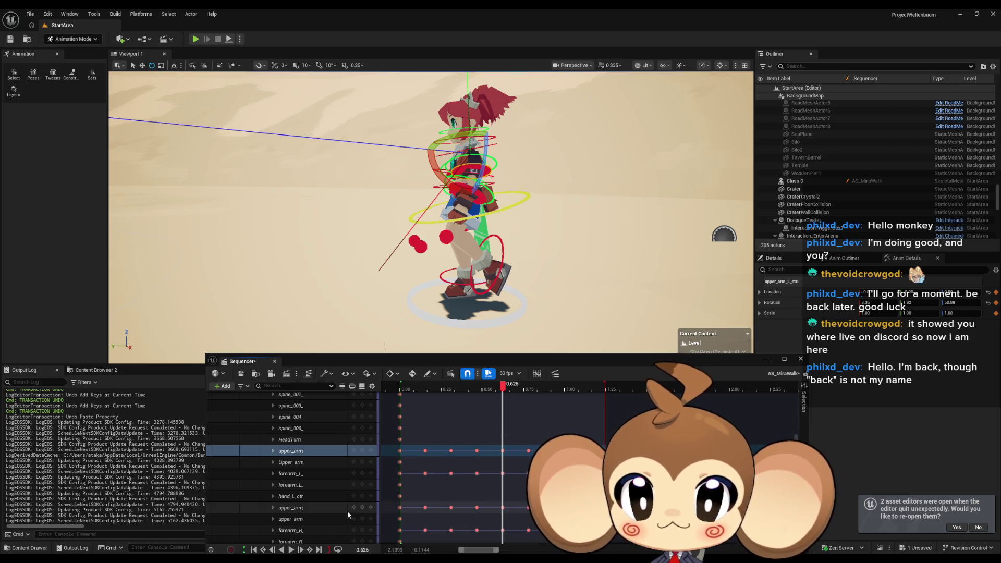
left_click(316, 513)
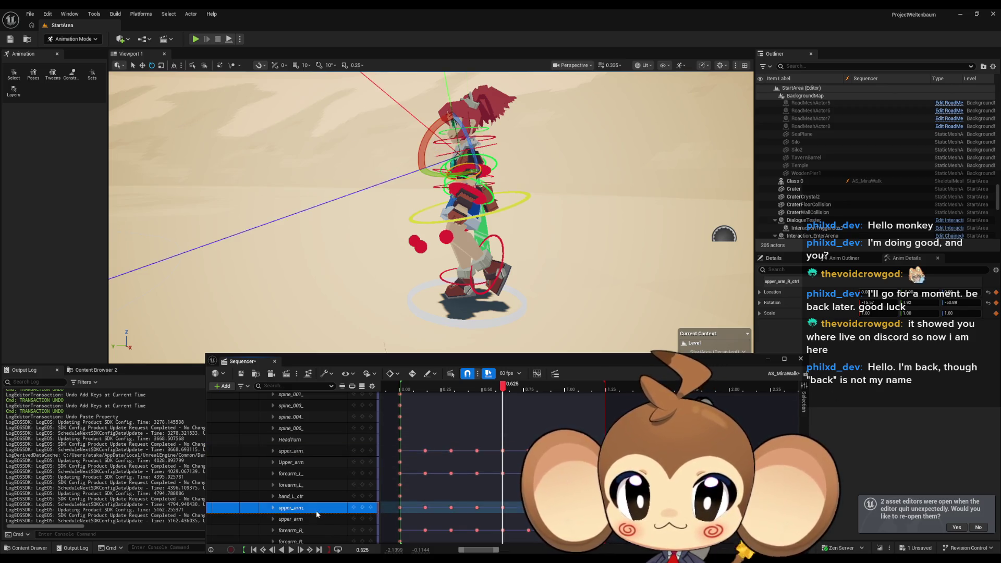
Set the right upper arm's Rotation X at 0.625 to -7.38 and key it
left_click(503, 507)
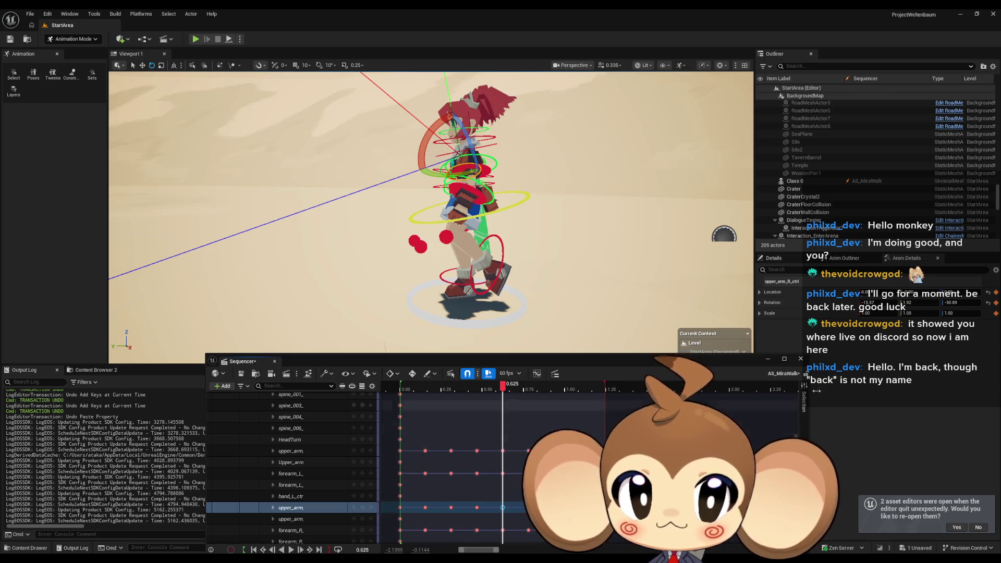
left_click_drag(813, 305, 834, 305)
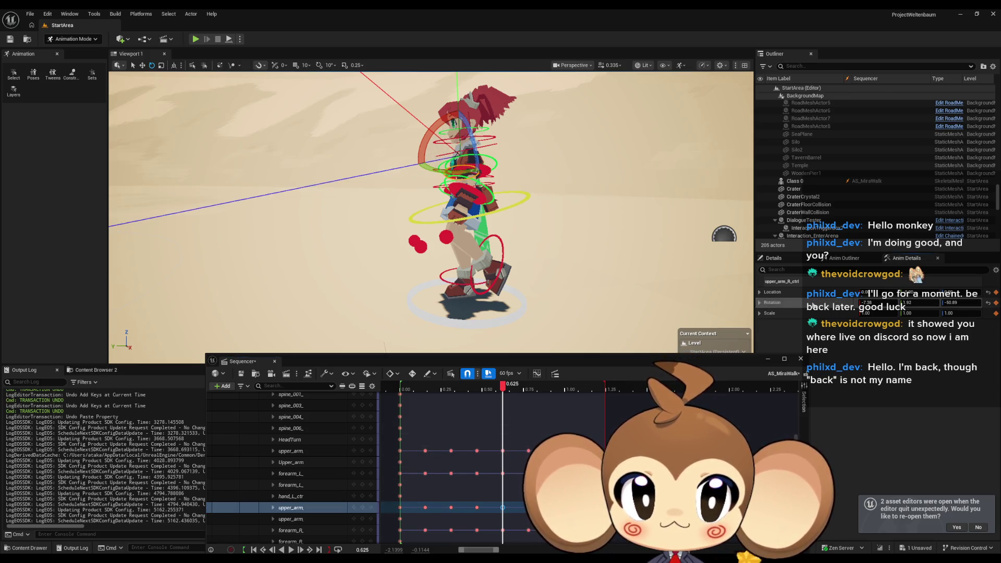
left_click(362, 508)
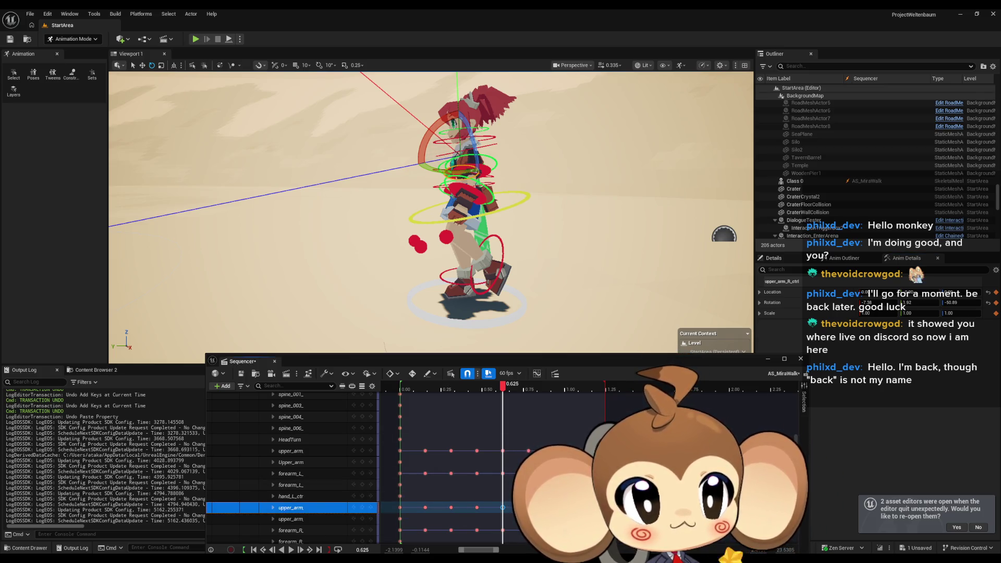
Key the right upper arm's pose at 0.7812, 0.9375 and 1.0938, ending at 1.25
key("period")
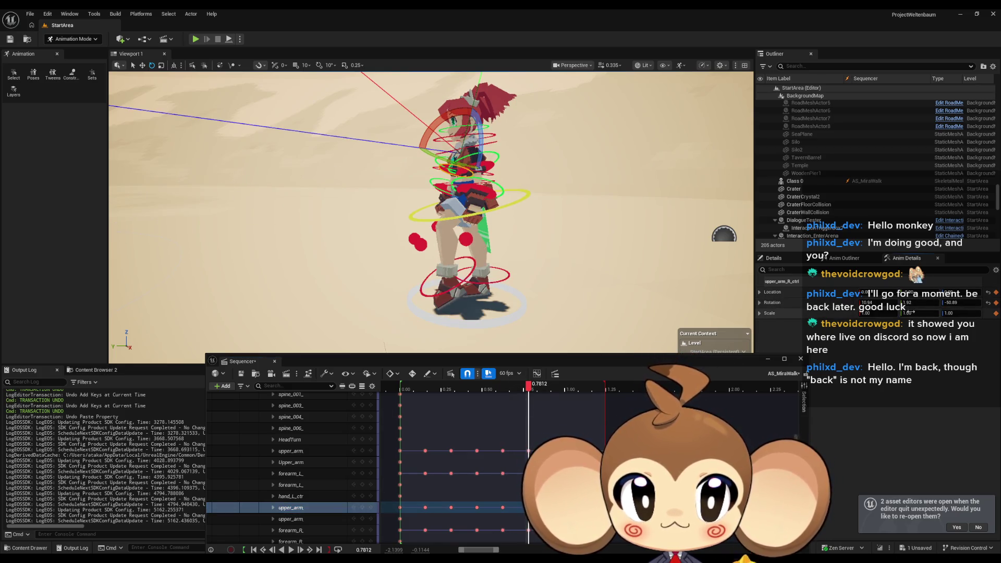
left_click(364, 509)
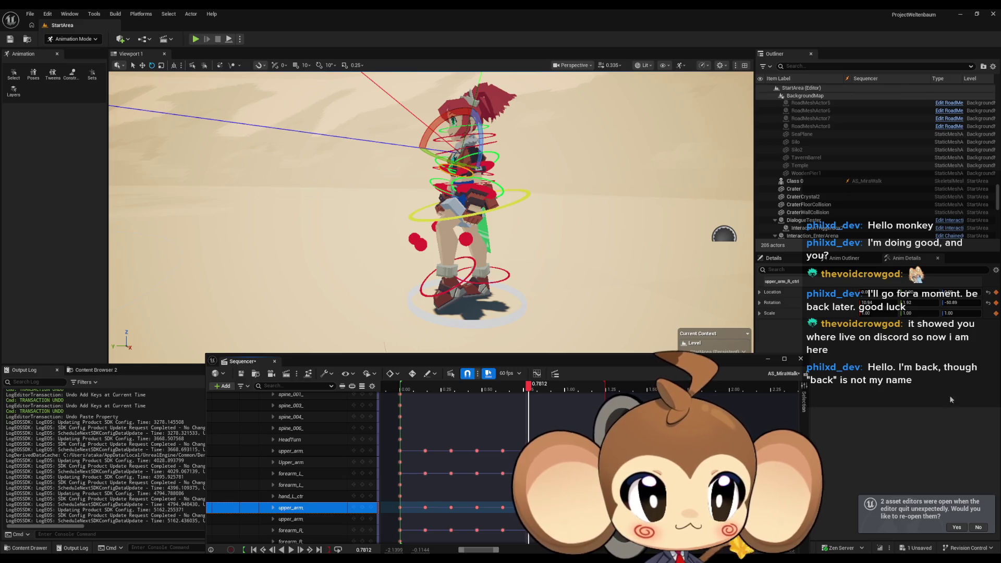
key("period")
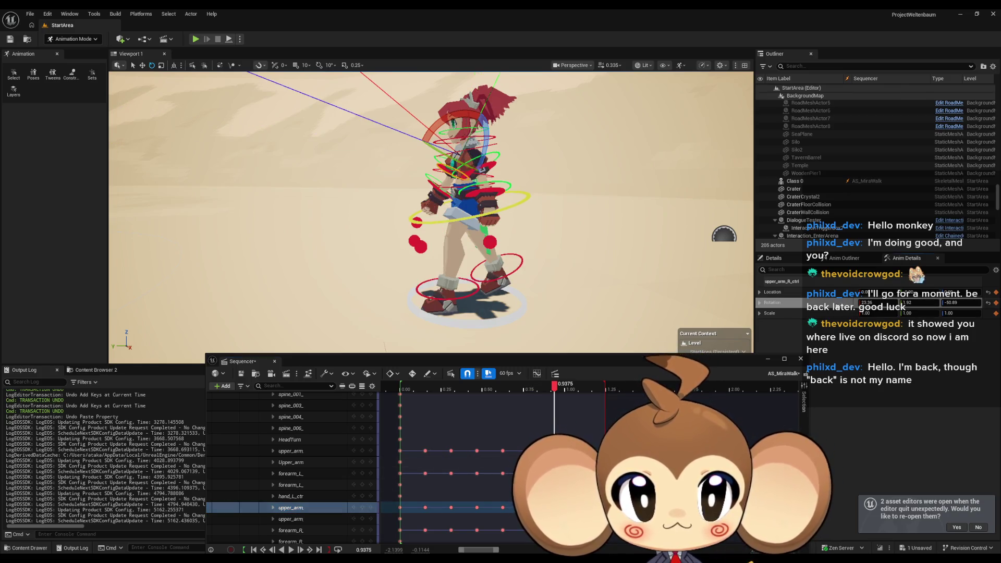
left_click(363, 508)
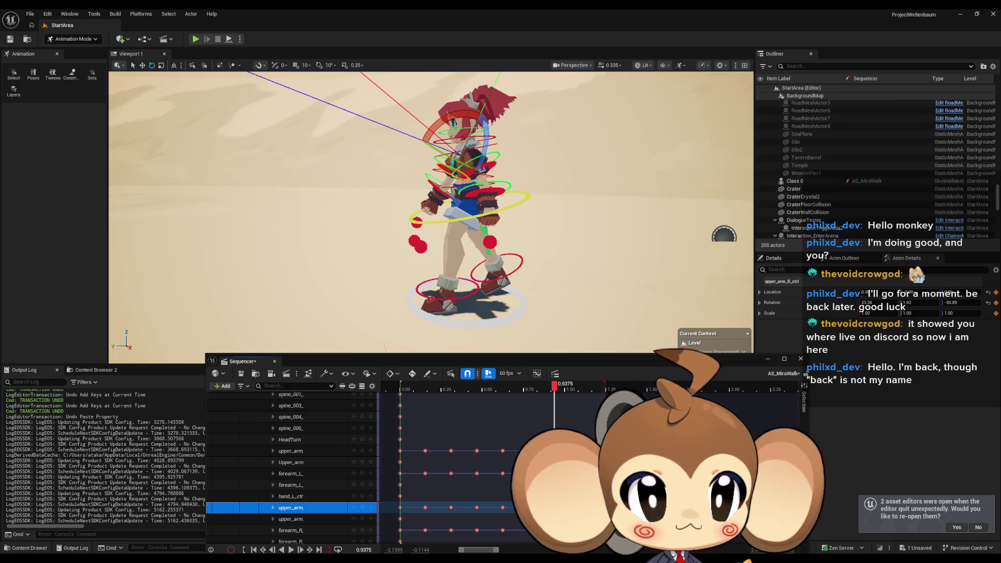
key("period")
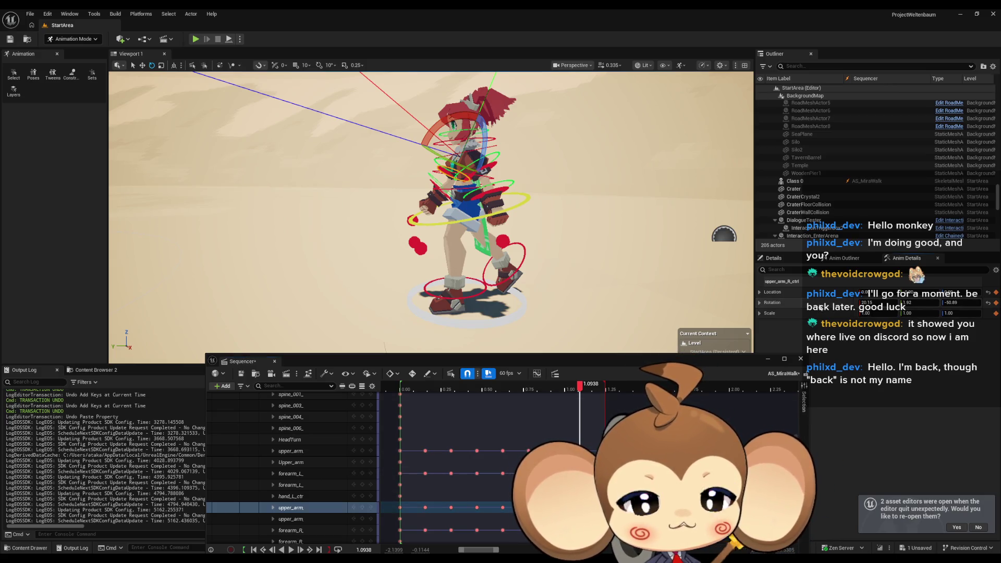
left_click(363, 509)
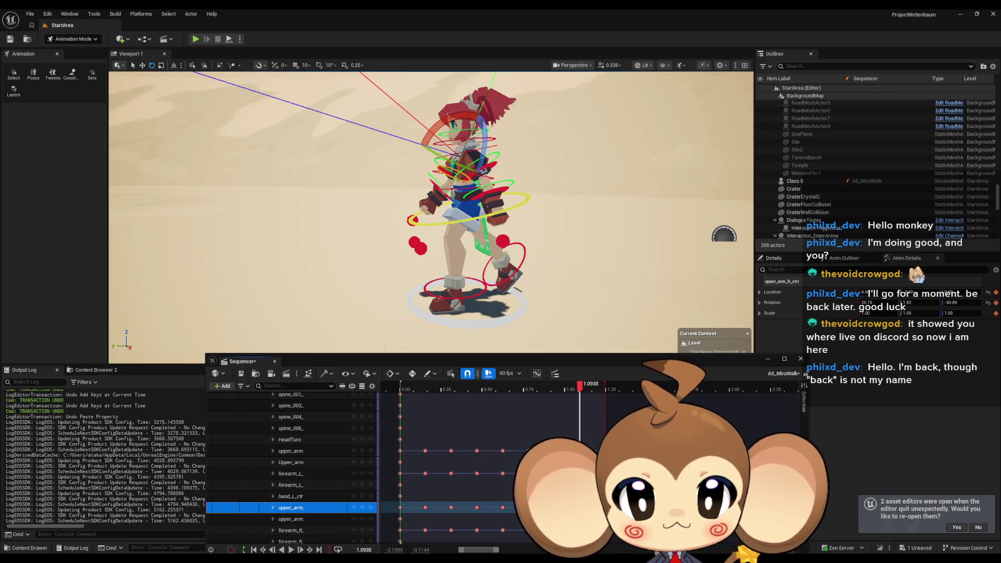
left_click(605, 386)
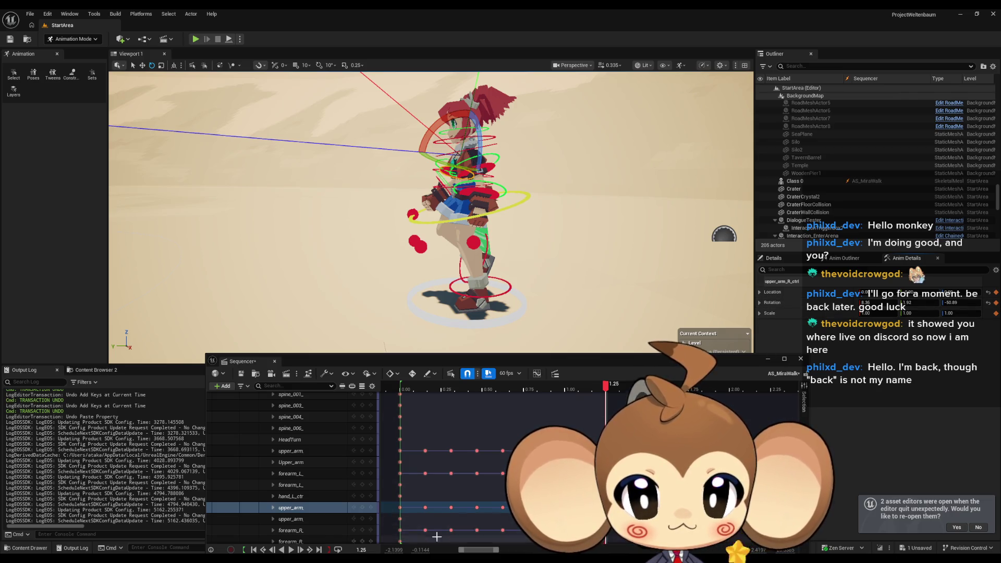
Step through the upper arm's keys from 0.00 to 0.4688 and back to 0.3125
left_click(399, 508)
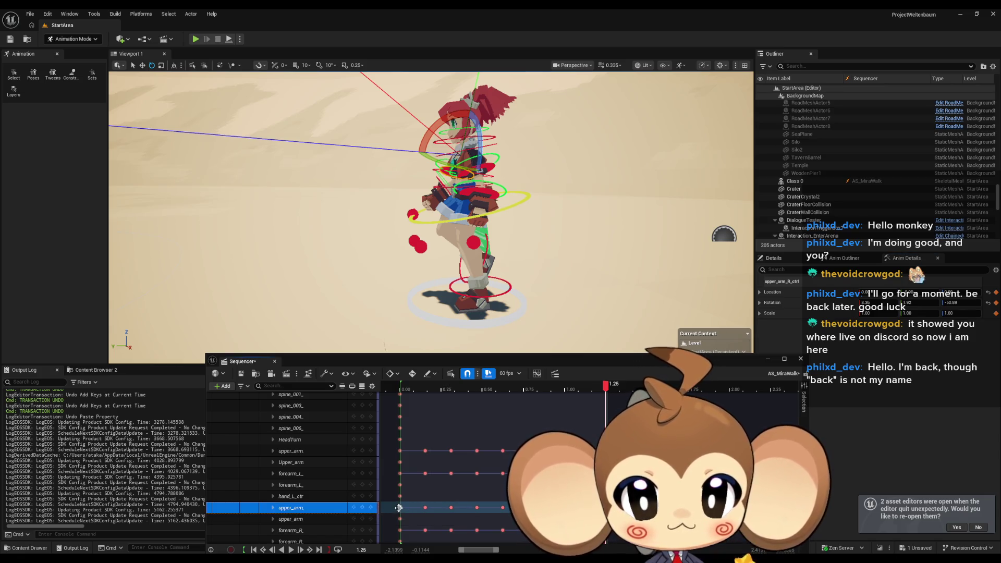
left_click(399, 508)
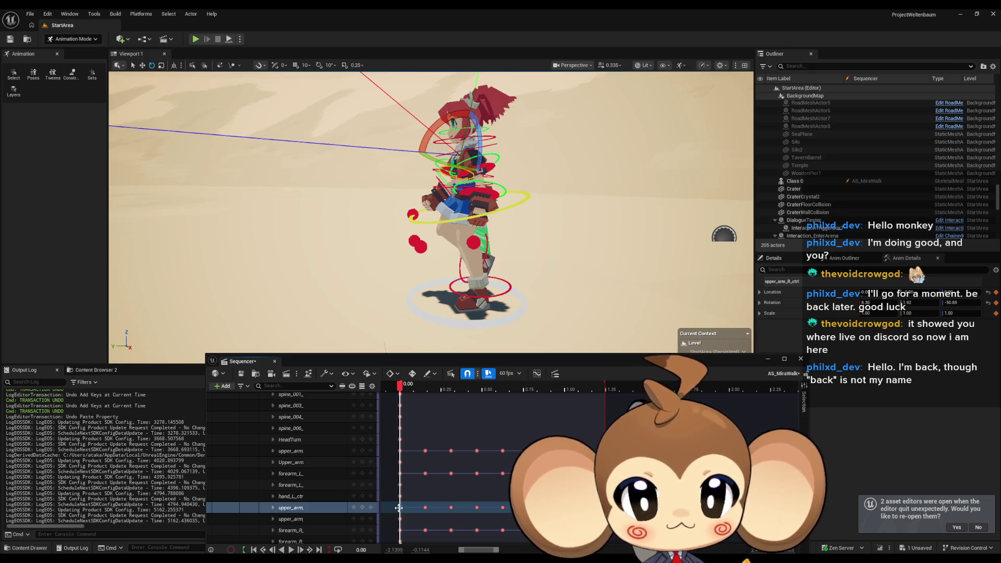
left_click(399, 508)
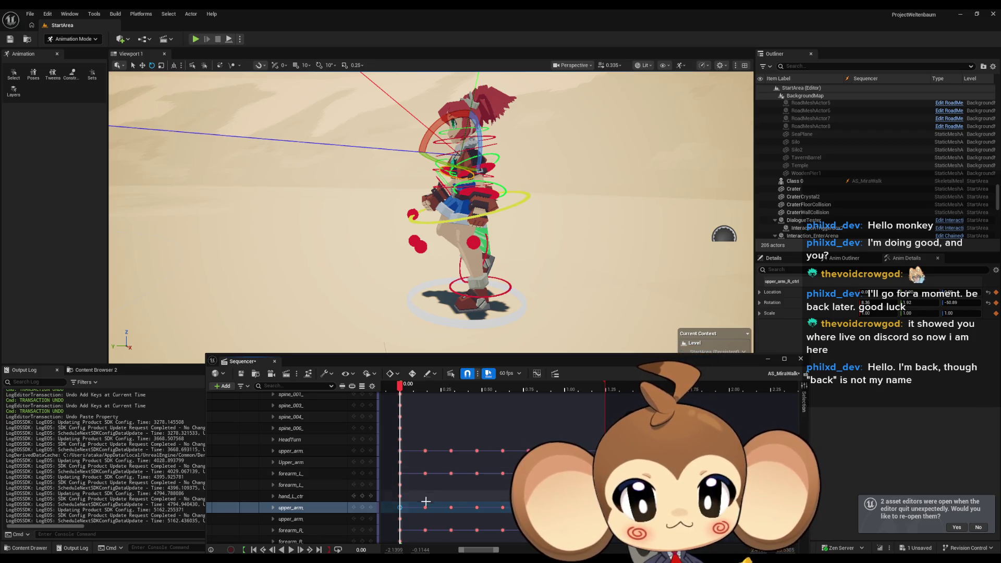
key("period")
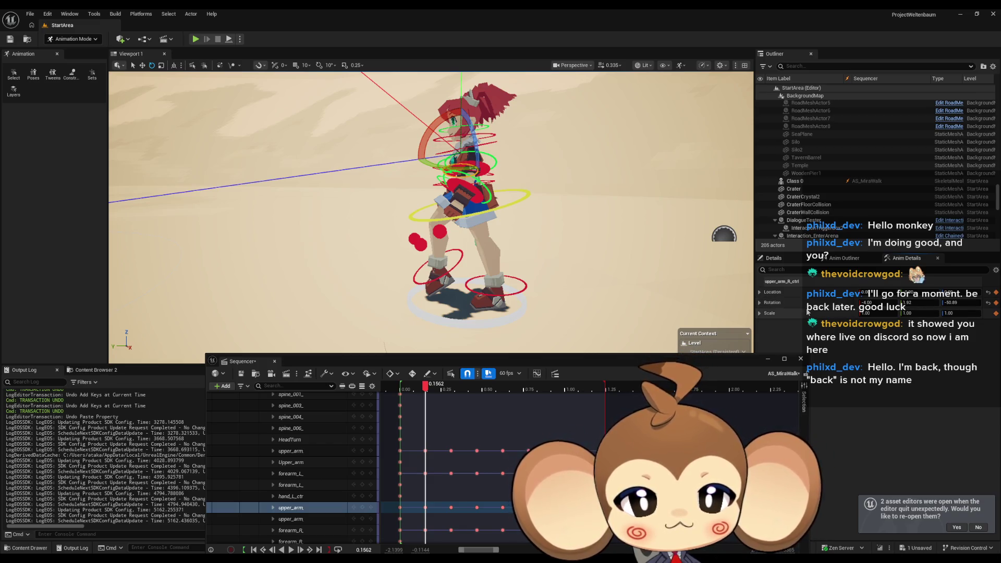
left_click(451, 507)
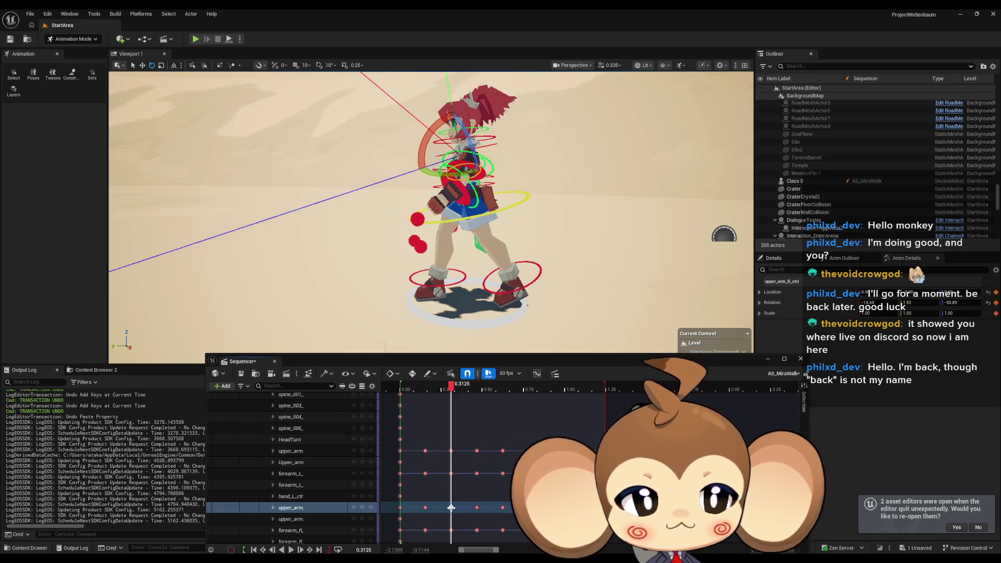
left_click(478, 507)
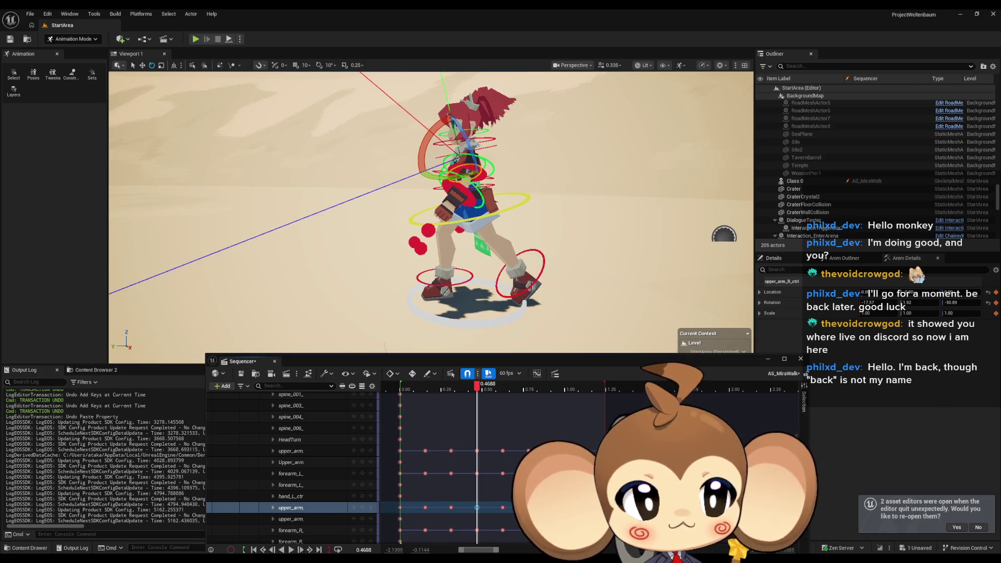
left_click(451, 508)
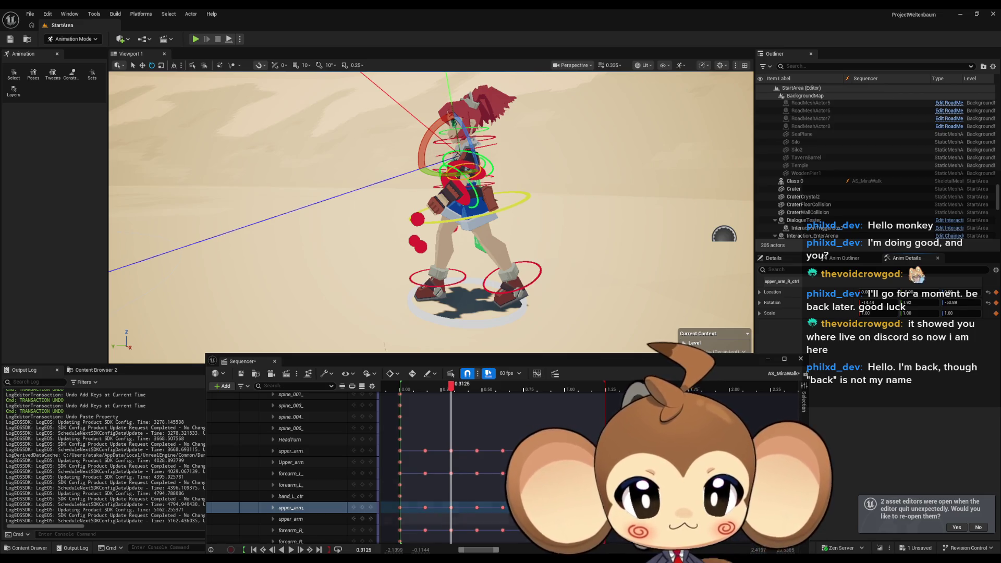
At 0.4688, set the upper arm's Rotation X to -19.99 and key it
key("period")
left_click_drag(819, 306, 829, 306)
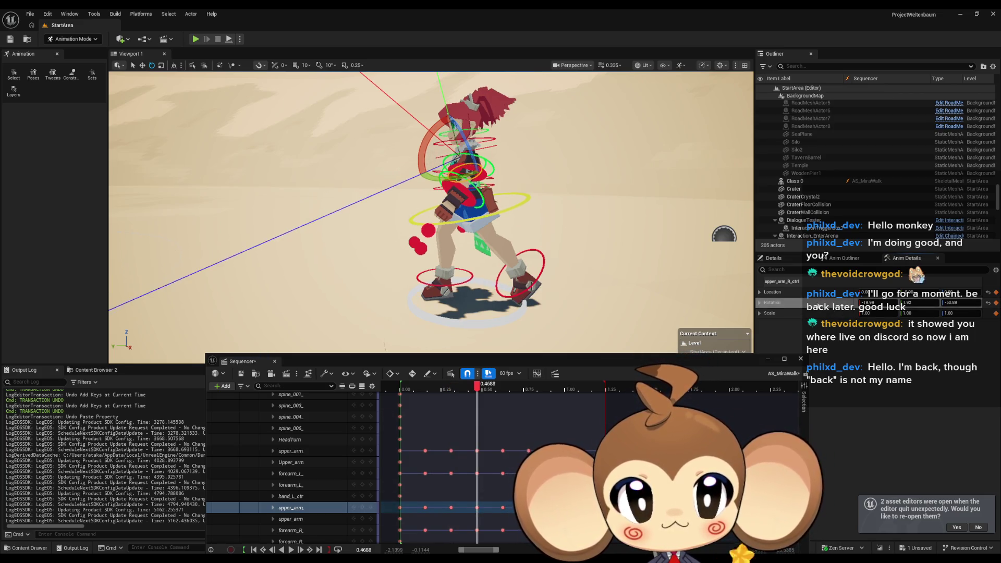
left_click(363, 508)
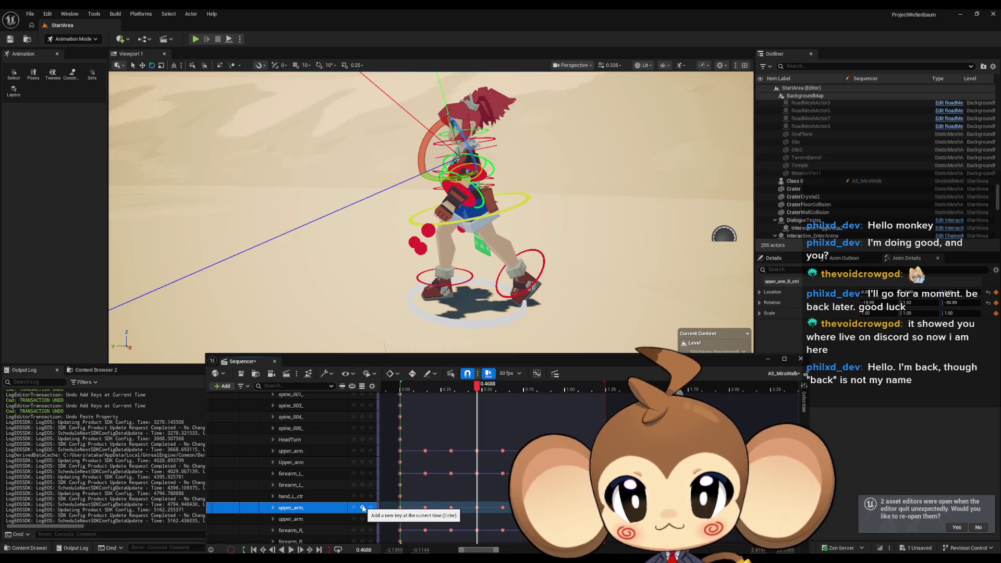
Step through the left forearm's keys from 0.00 to 1.0938
left_click(401, 473)
left_click(401, 472)
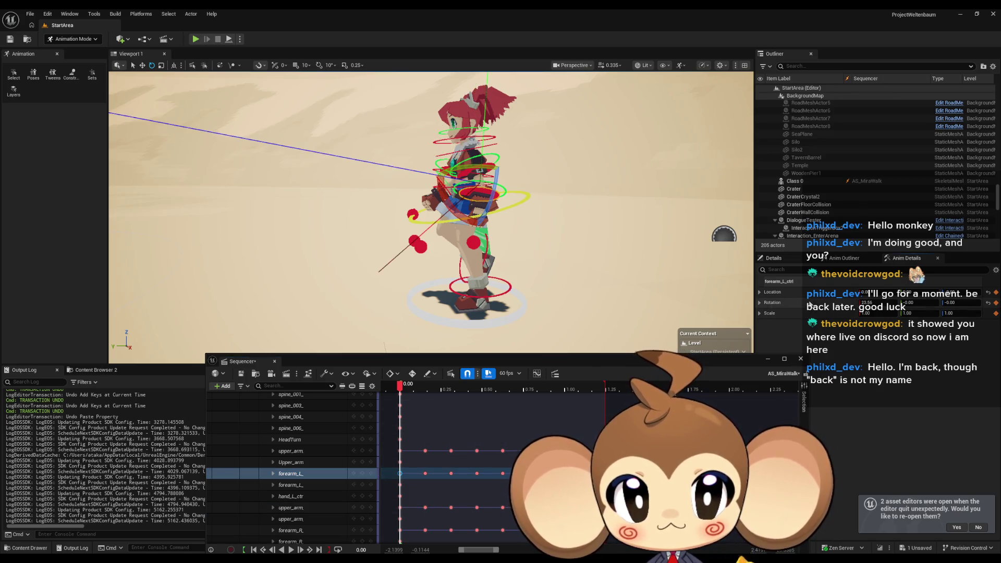
left_click(426, 473)
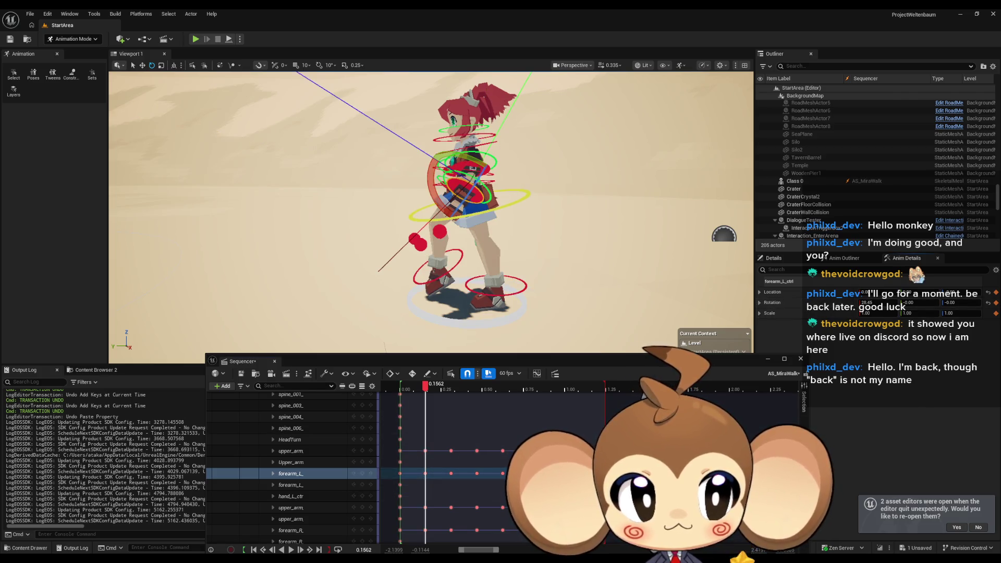
left_click(451, 473)
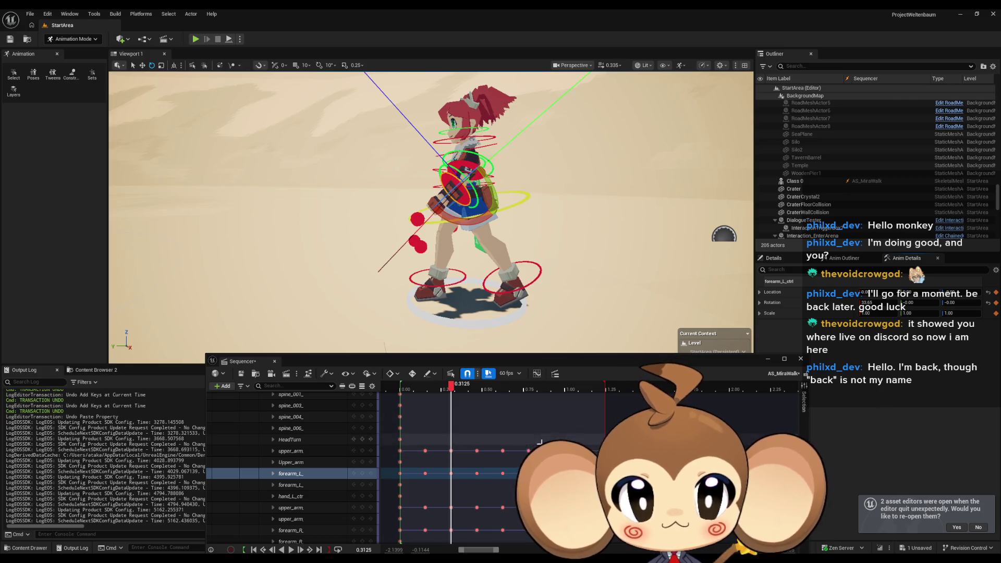
left_click(476, 473)
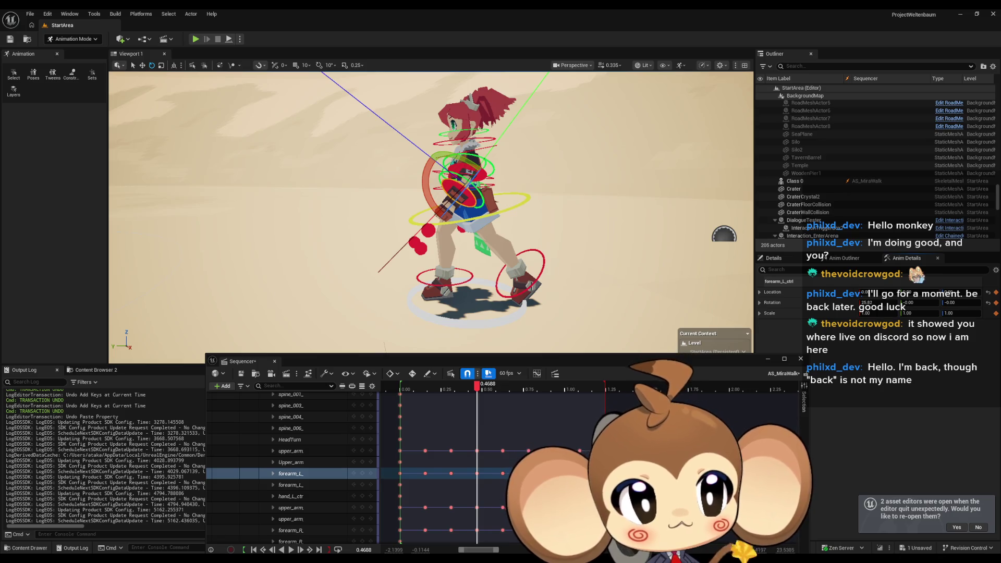
left_click(502, 472)
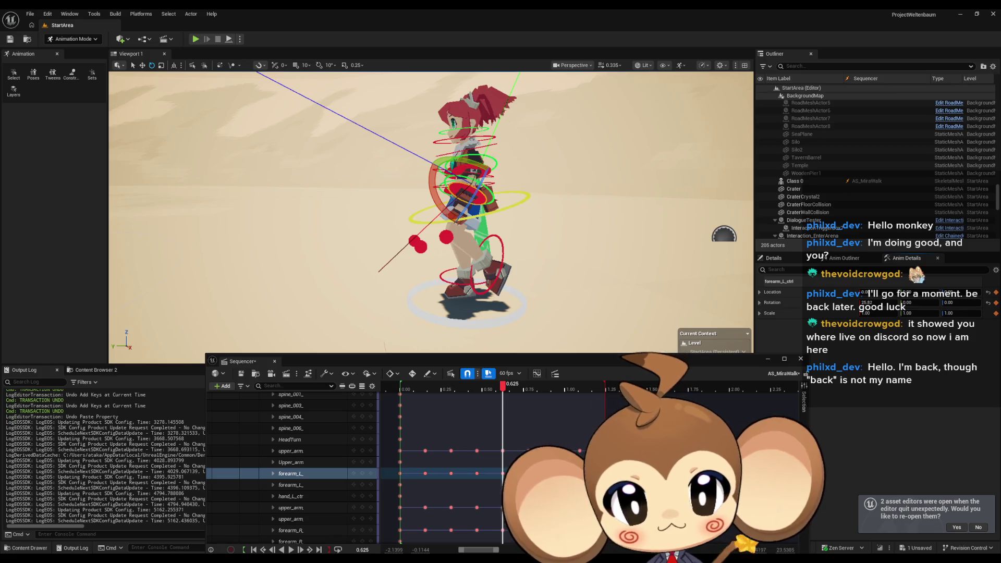
key("period")
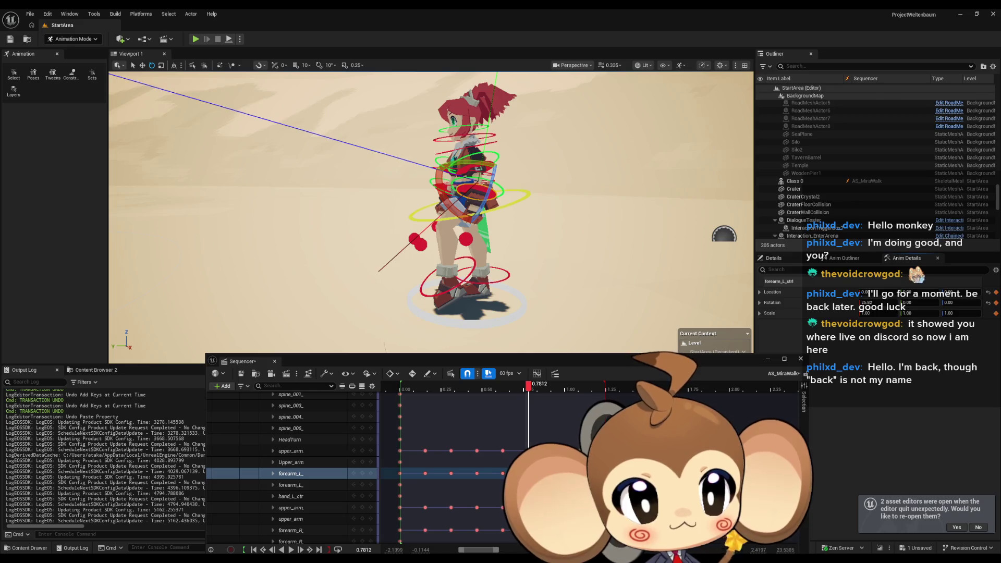
key("period")
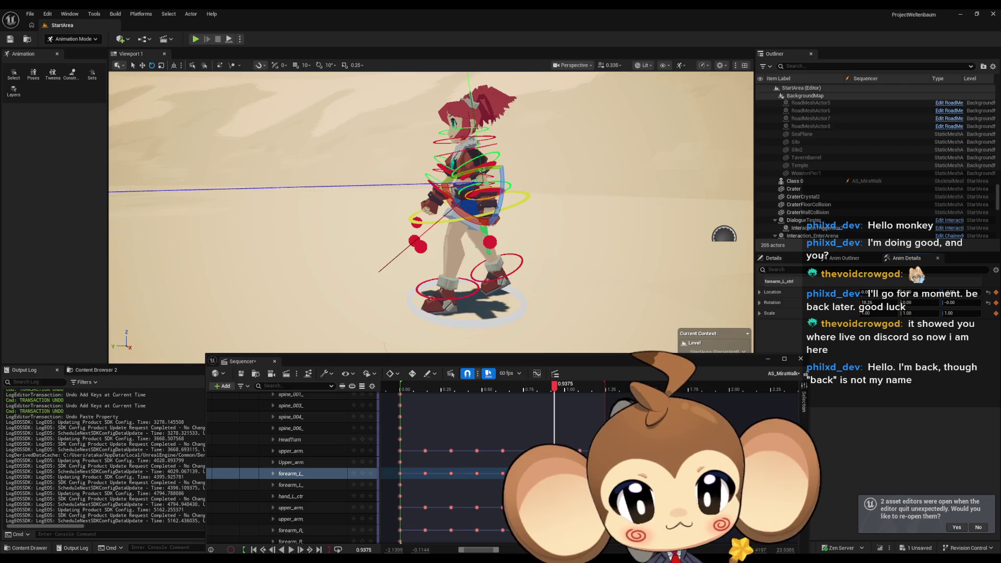
key("period")
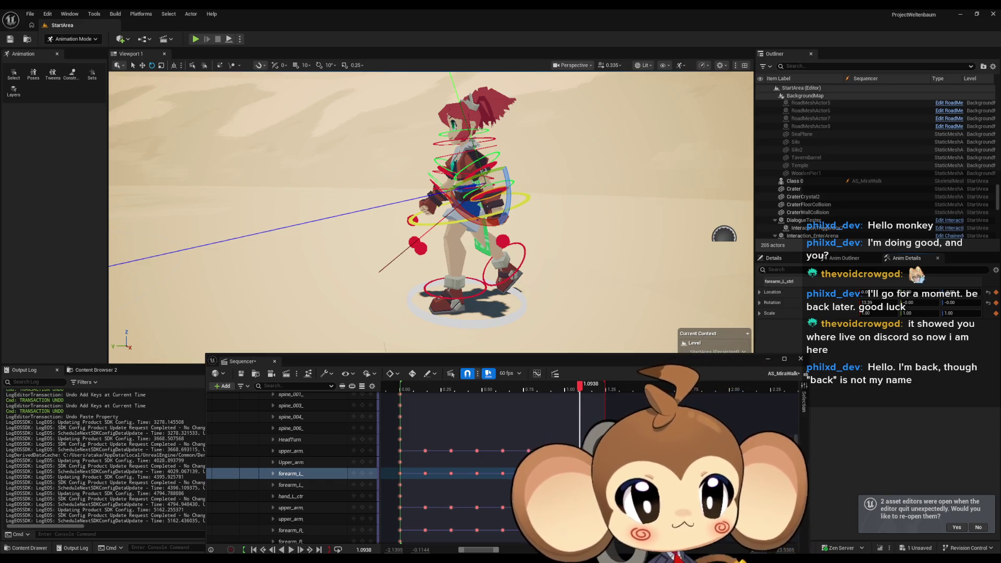
Revise the right forearm's Rotation X at 0.625 (23.56) and 0.7812 (28.45)
left_click(307, 530)
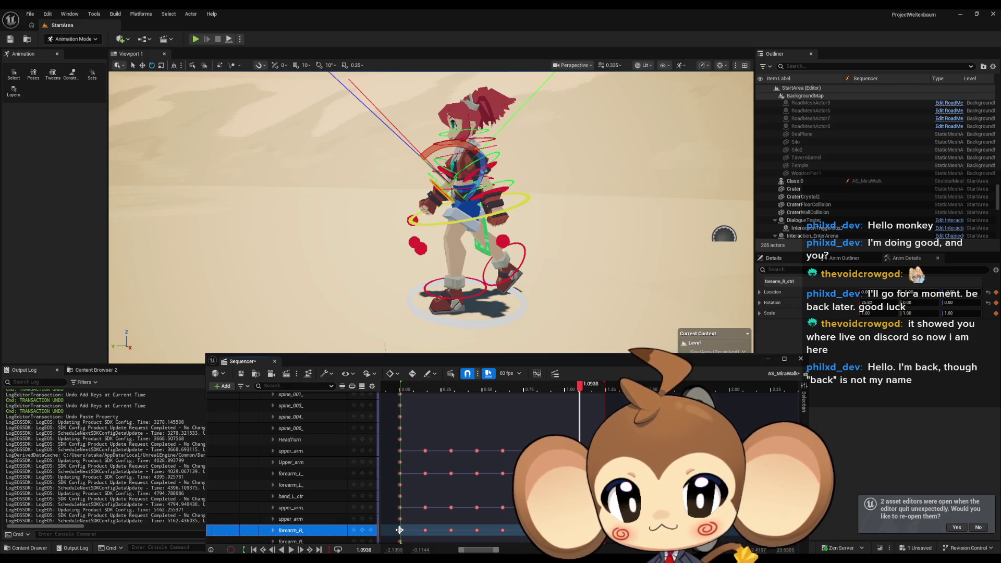
left_click(502, 531)
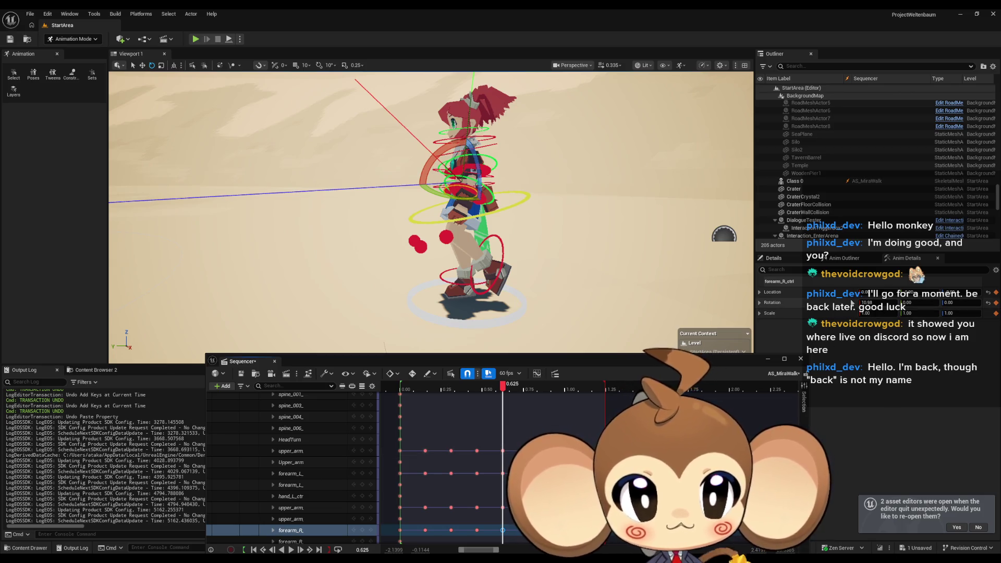
key("ctrl+z")
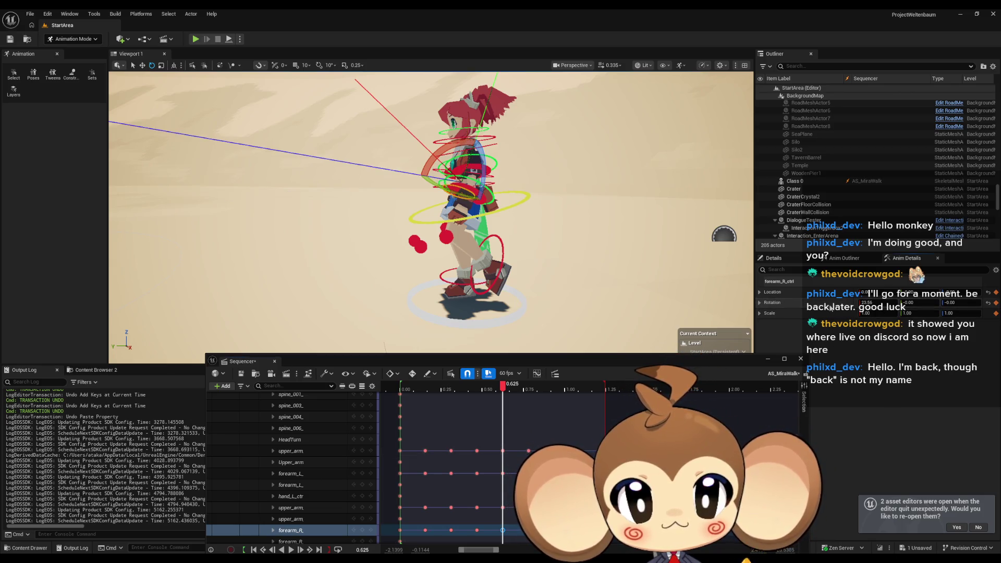
left_click(378, 529)
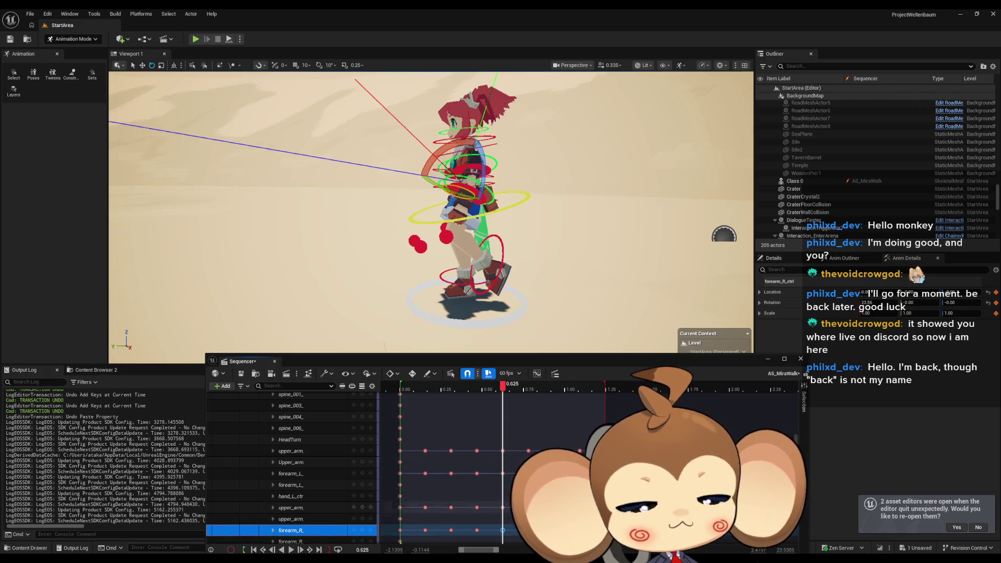
key("period")
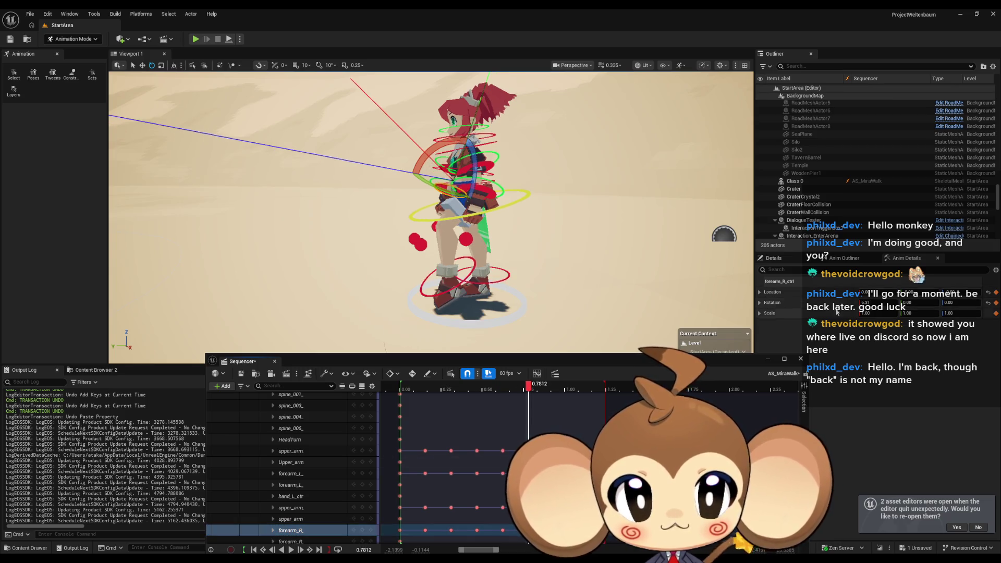
key("ctrl+z")
left_click(382, 530)
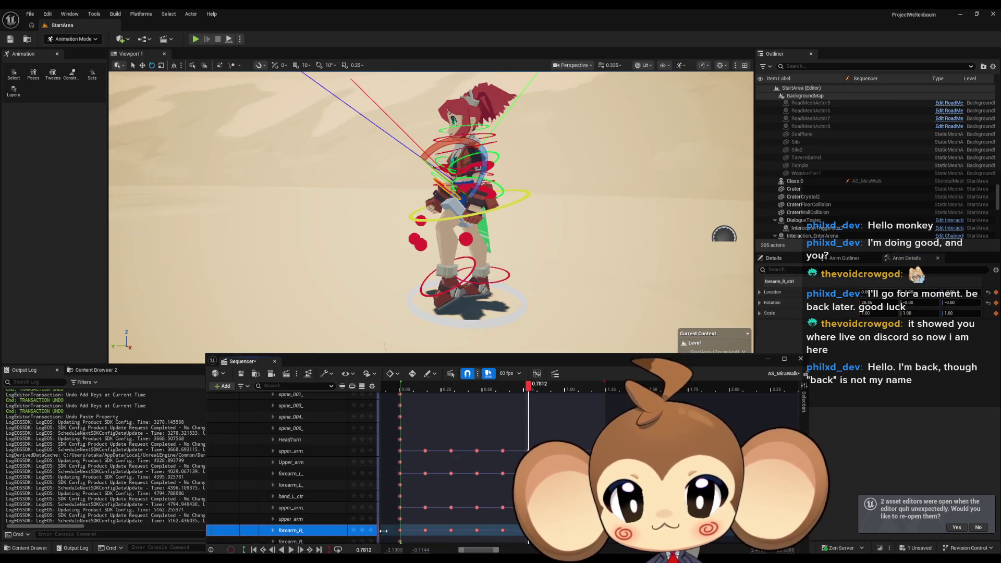
Step the right forearm through 0.9375, 1.0938 and 1.25, then return to 0.00 and edit its Rotation X
key("period")
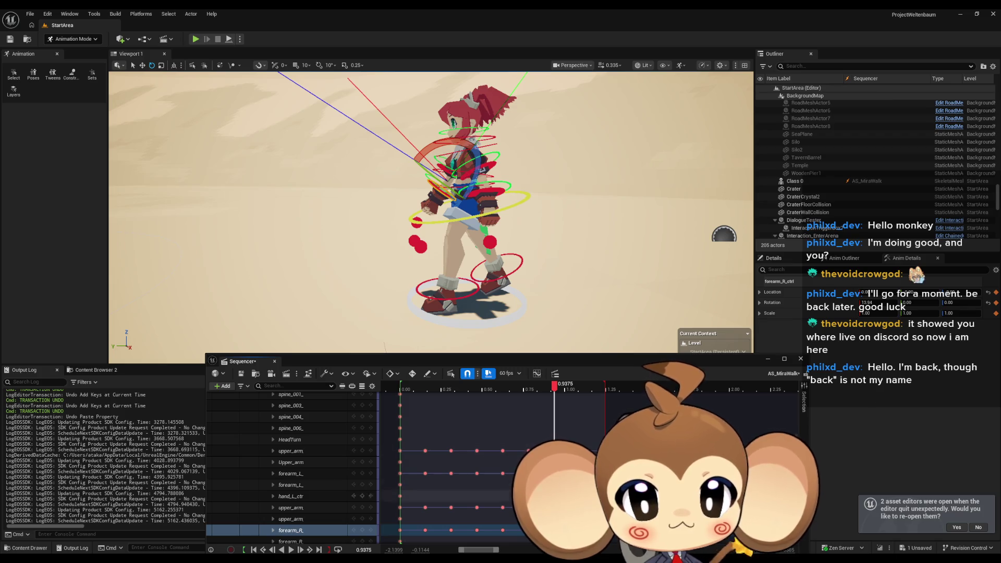
key("comma")
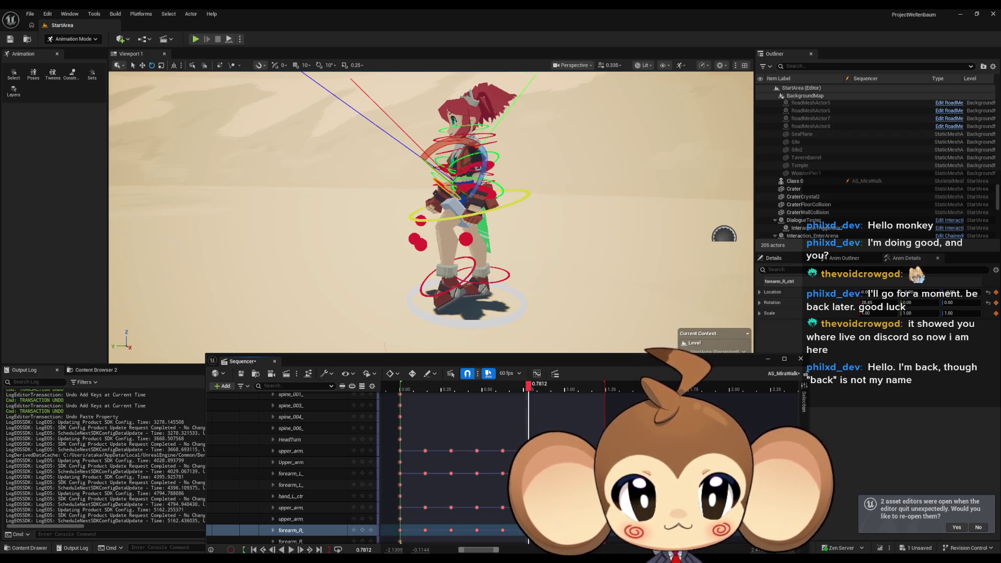
key("period")
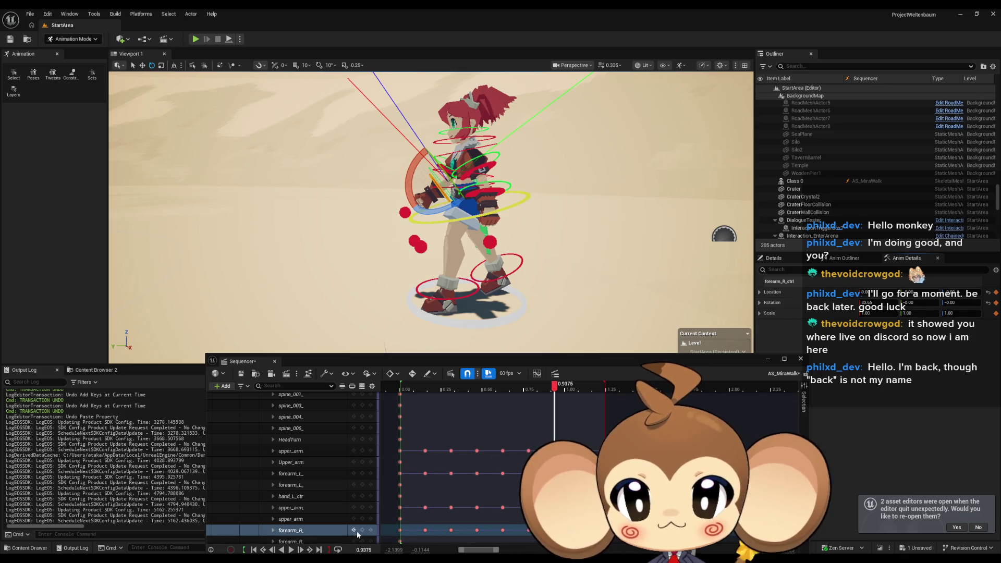
left_click(363, 532)
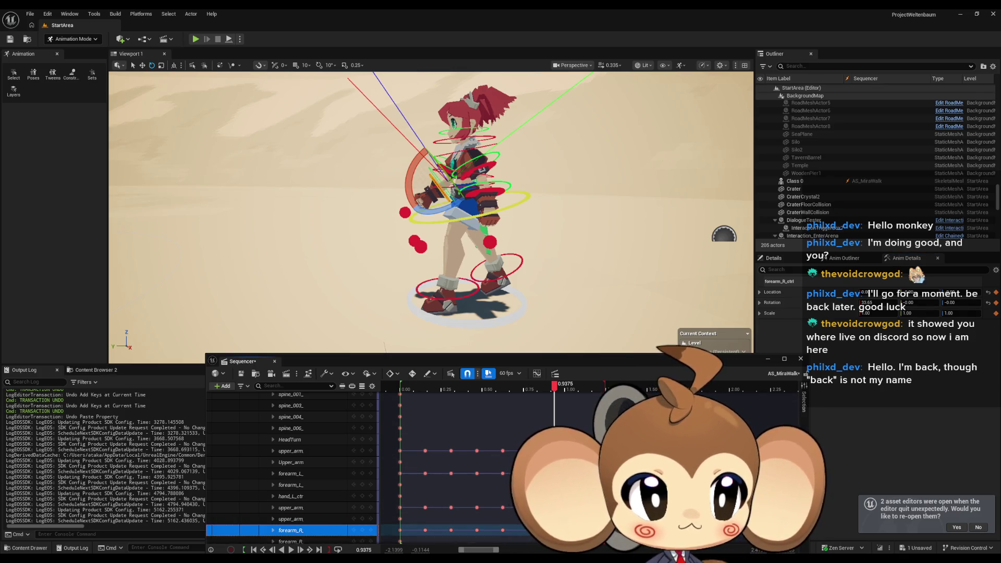
key("period")
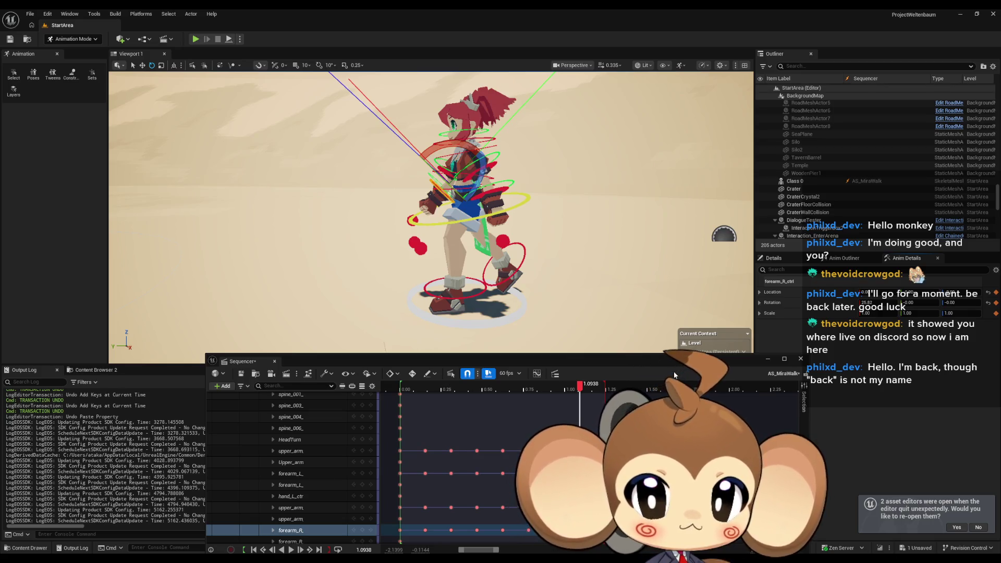
left_click(361, 531)
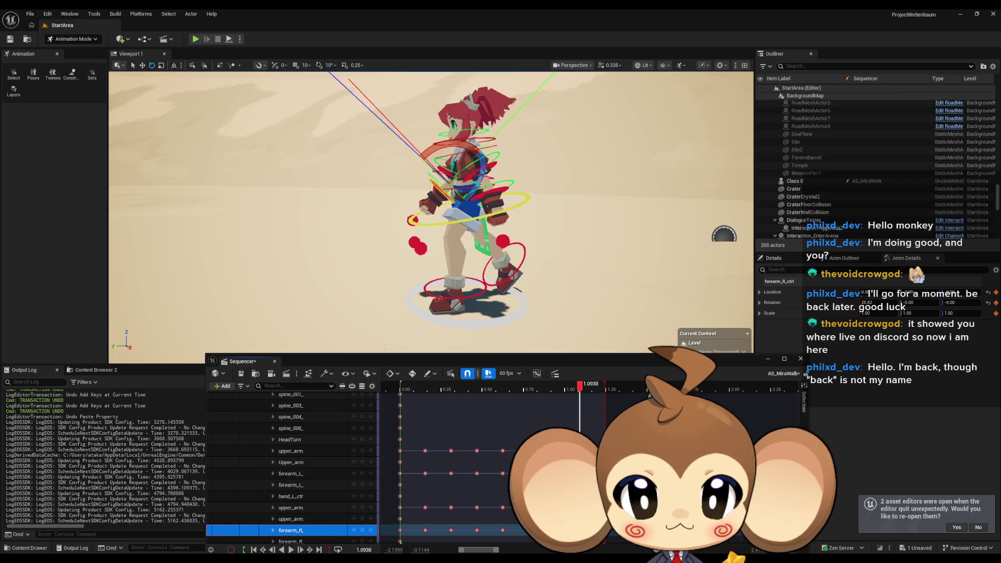
key("End")
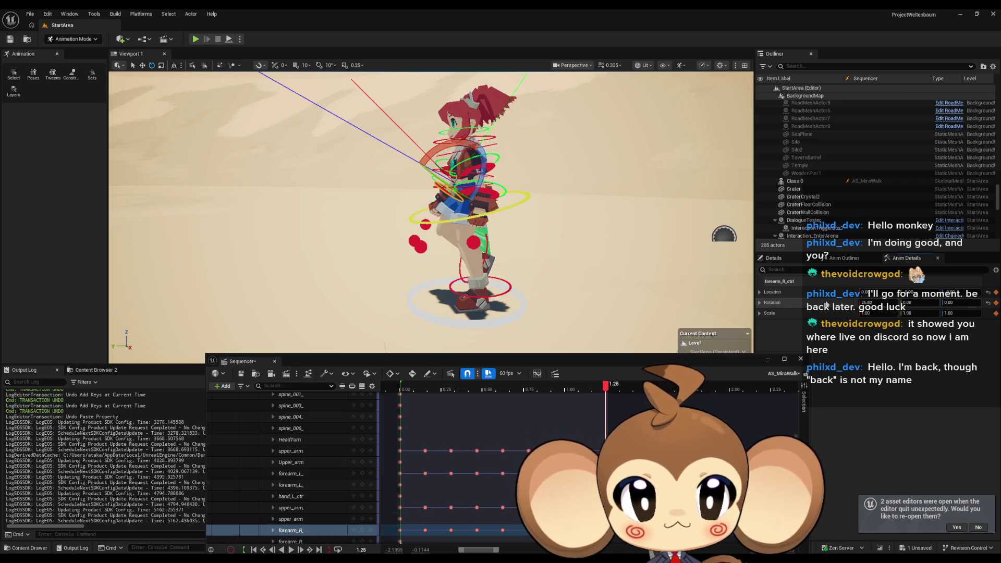
left_click(363, 530)
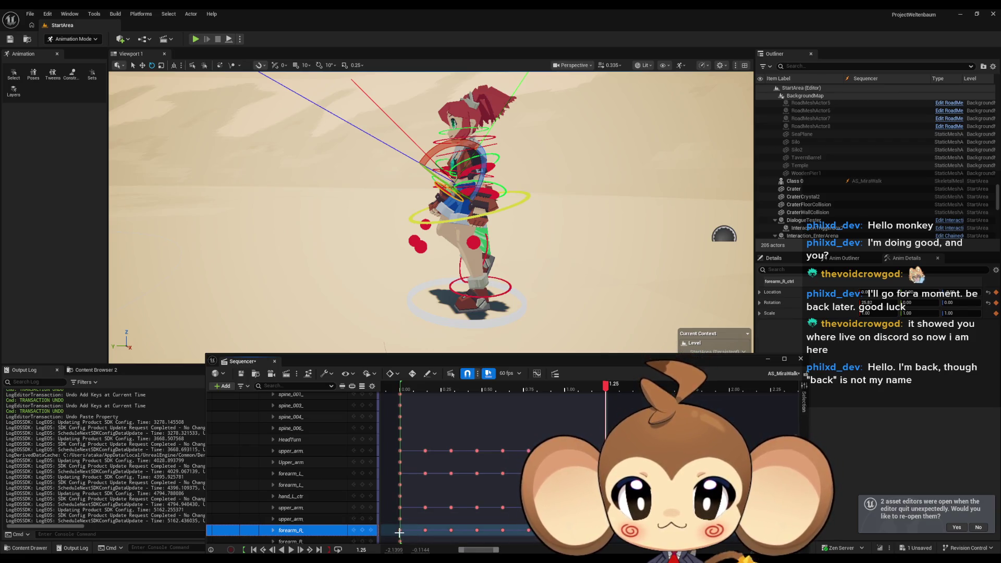
key("Home")
left_click(877, 303)
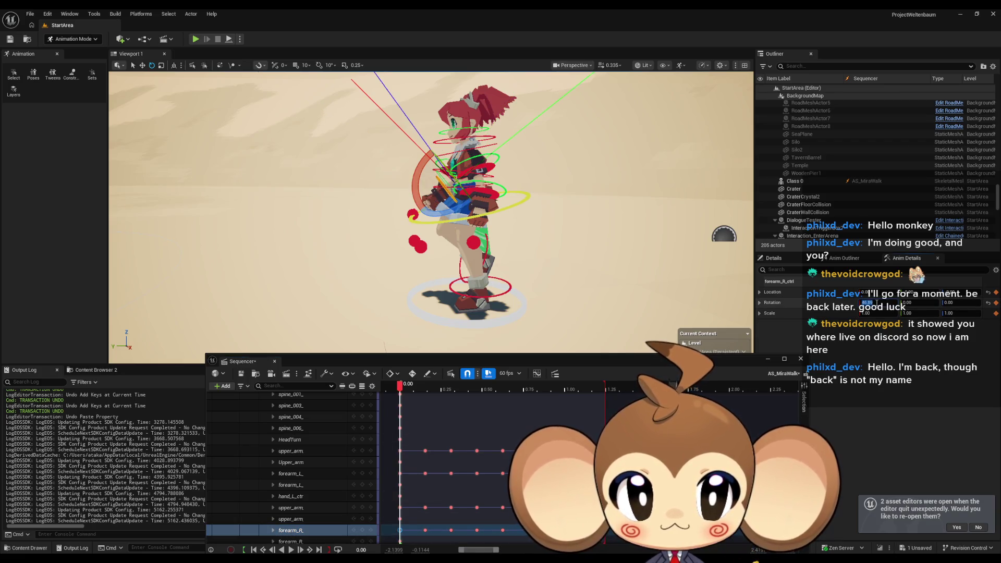
Key the right forearm at Rotation X 25.82 at 0, 0.1562, 0.3125 and 0.4688, then play the cycle
type("25.82")
key("Return")
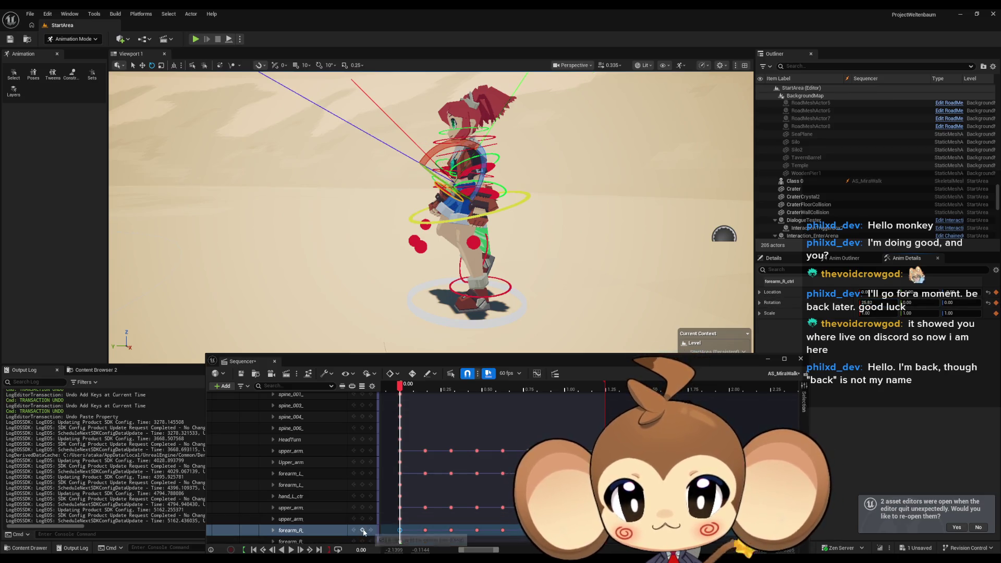
left_click(364, 530)
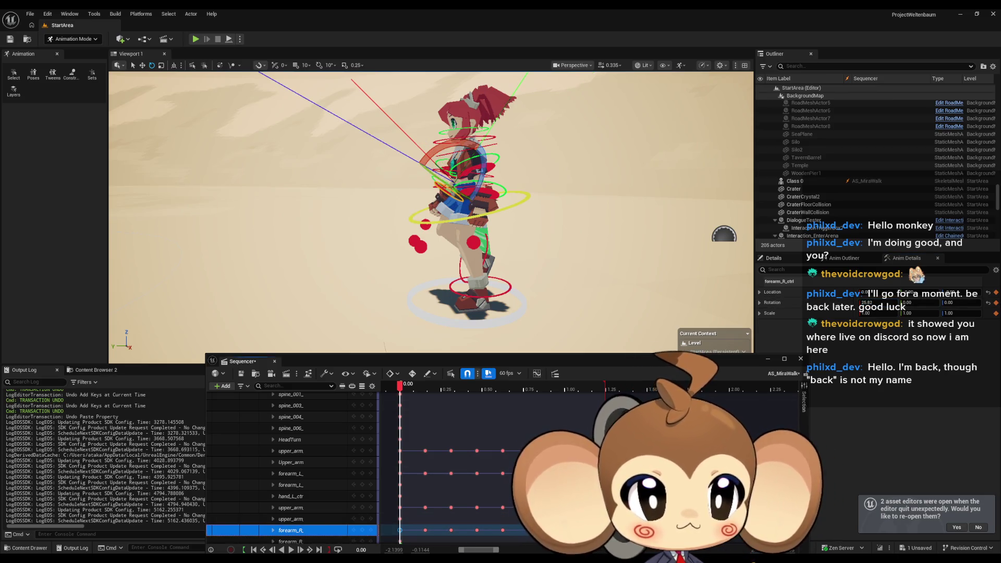
left_click(426, 530)
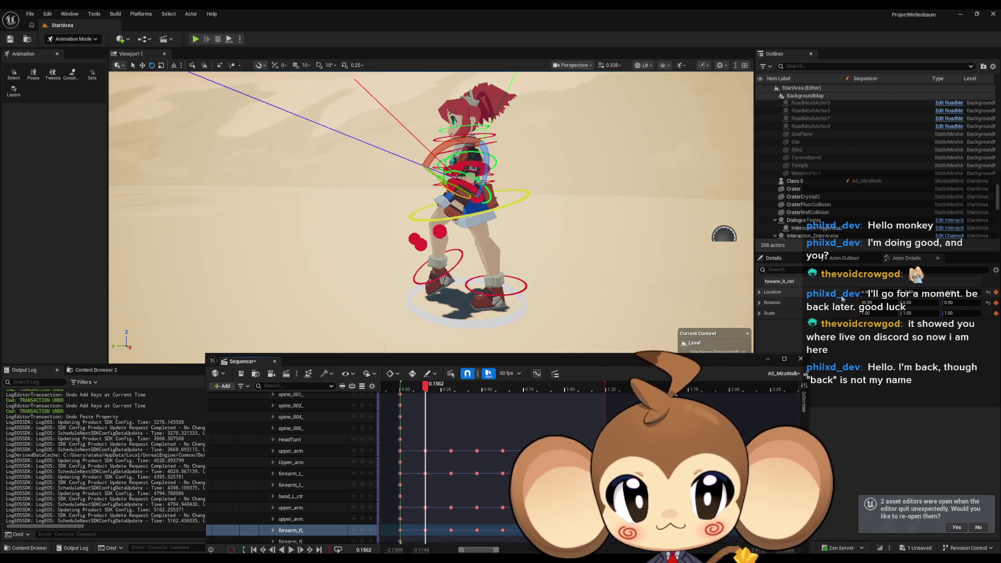
left_click(313, 531)
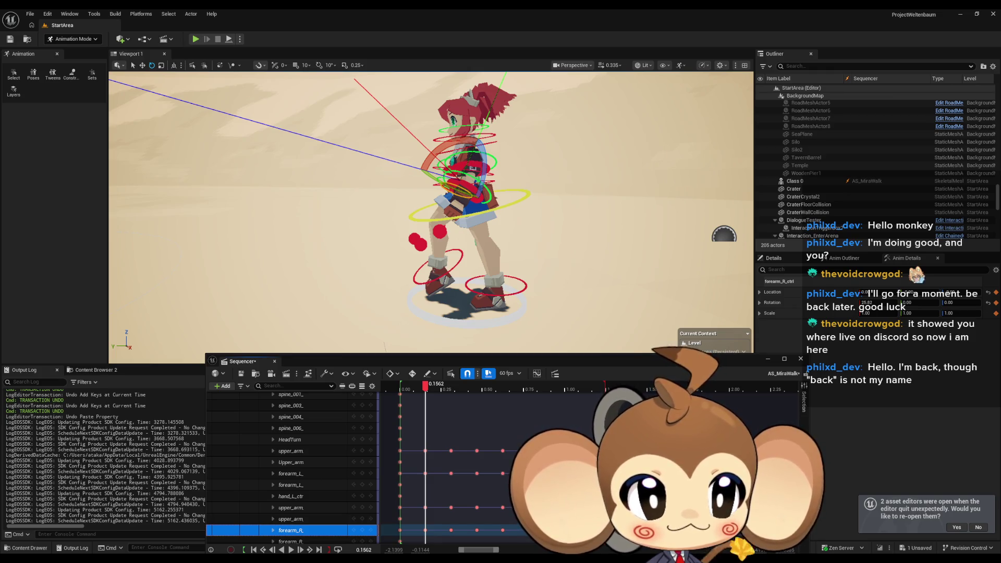
left_click(452, 530)
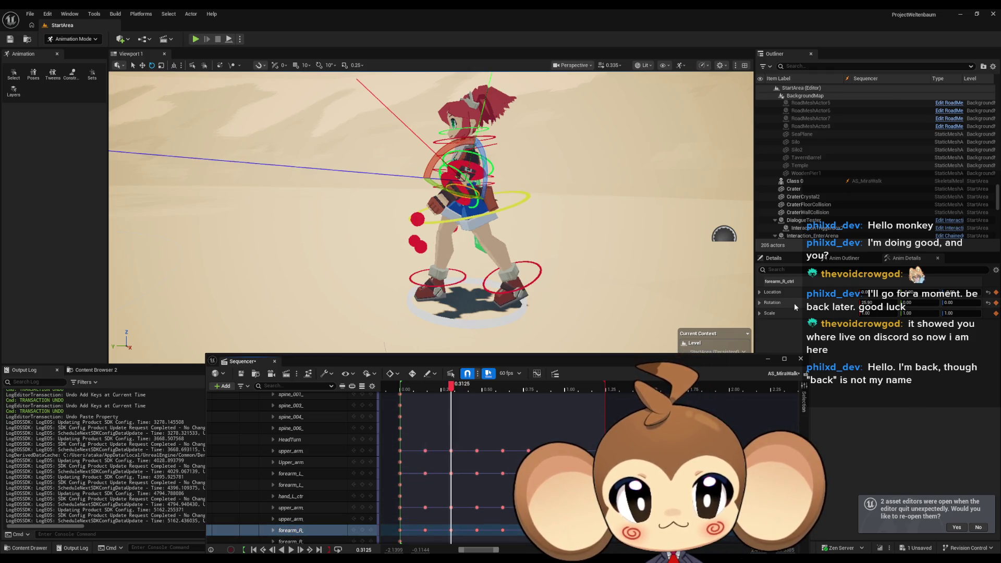
left_click(364, 531)
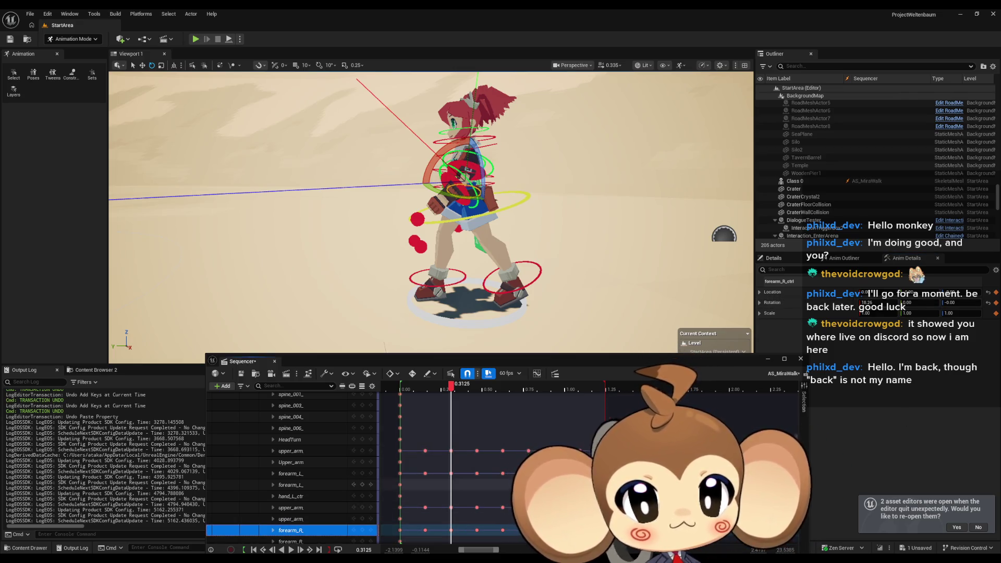
left_click(477, 530)
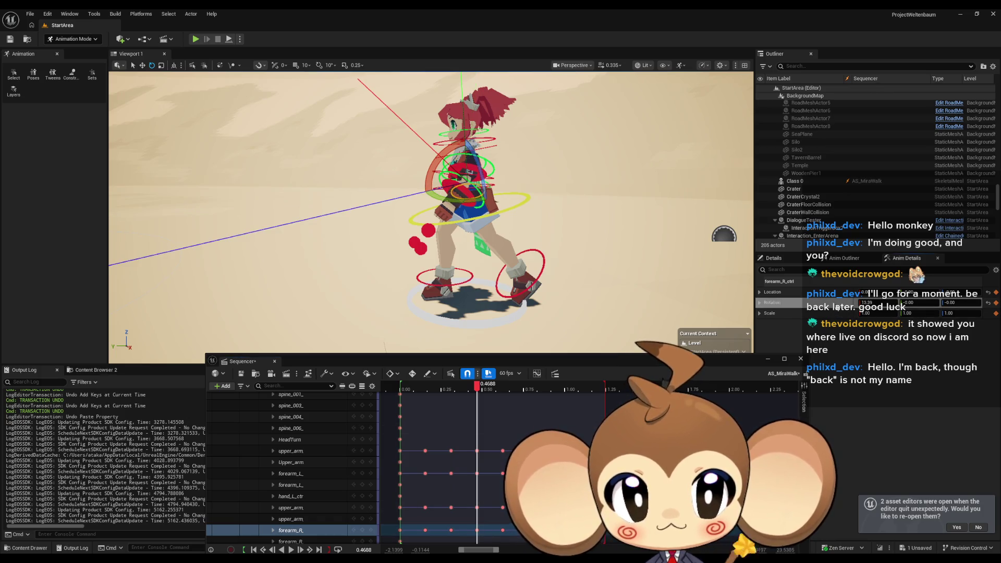
left_click(363, 531)
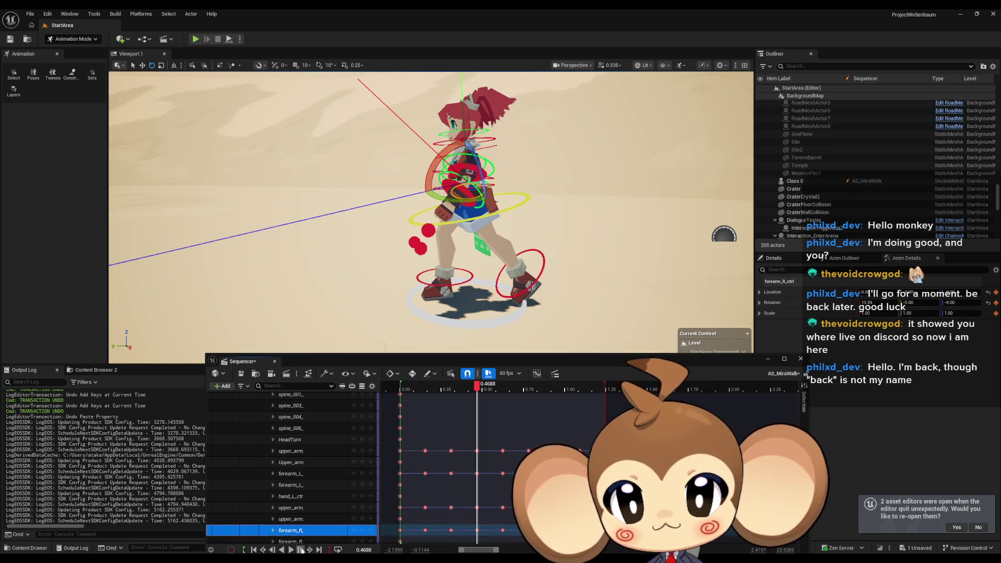
left_click(301, 550)
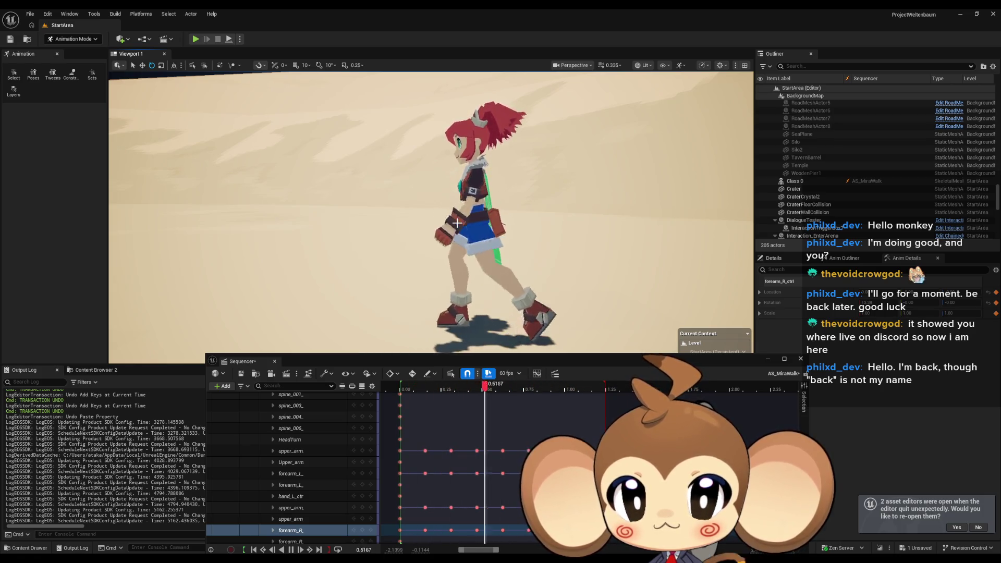
Frame the character, stop playback and scrub between about 0.03 and 0.42 to check the arms
left_click_drag(457, 223, 428, 187)
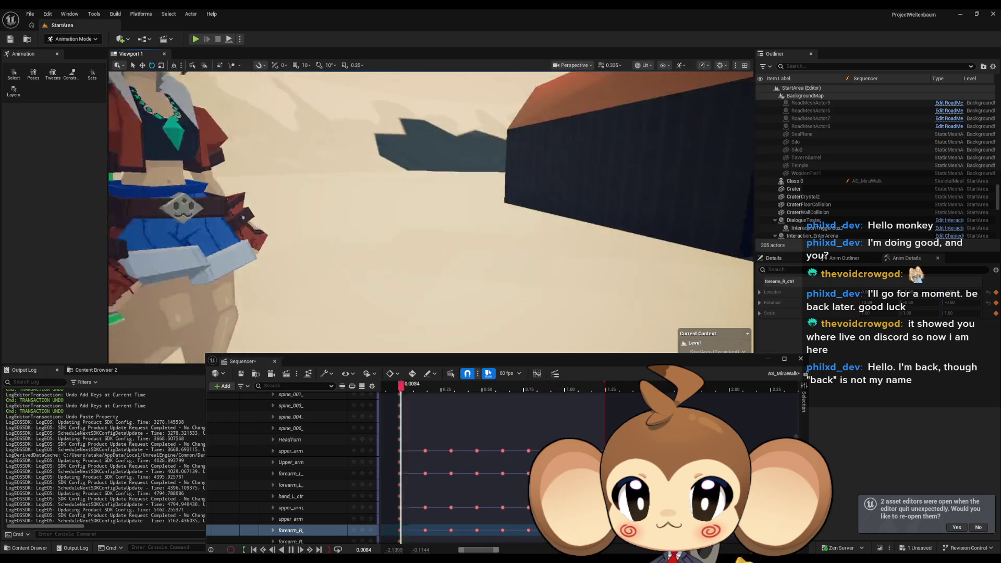
key("f")
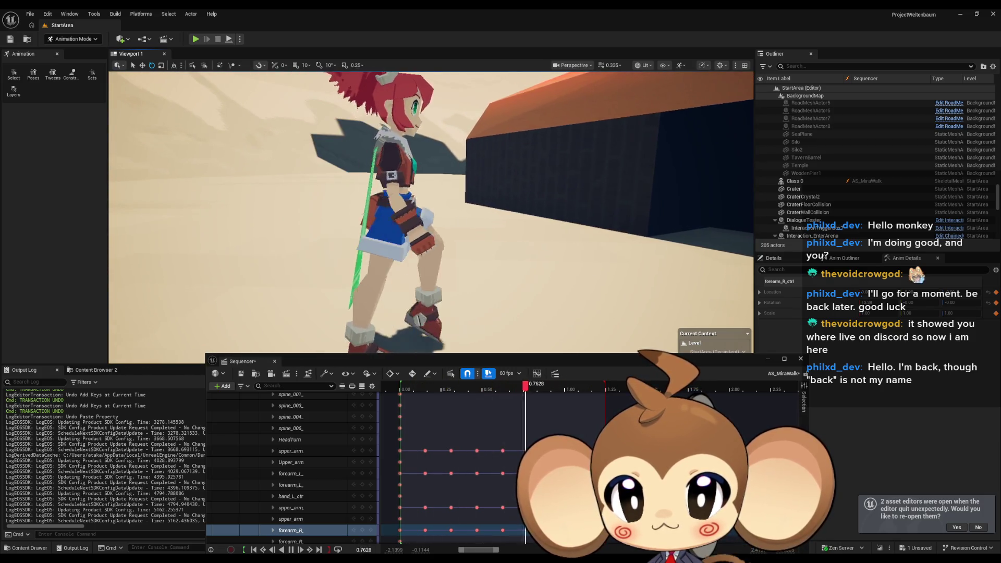
left_click(410, 391)
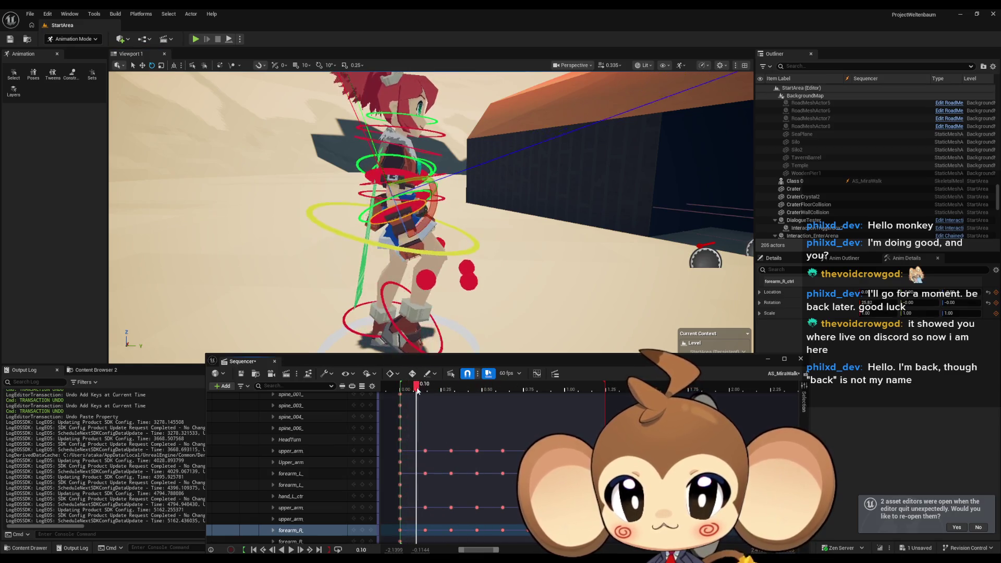
left_click_drag(420, 390, 407, 390)
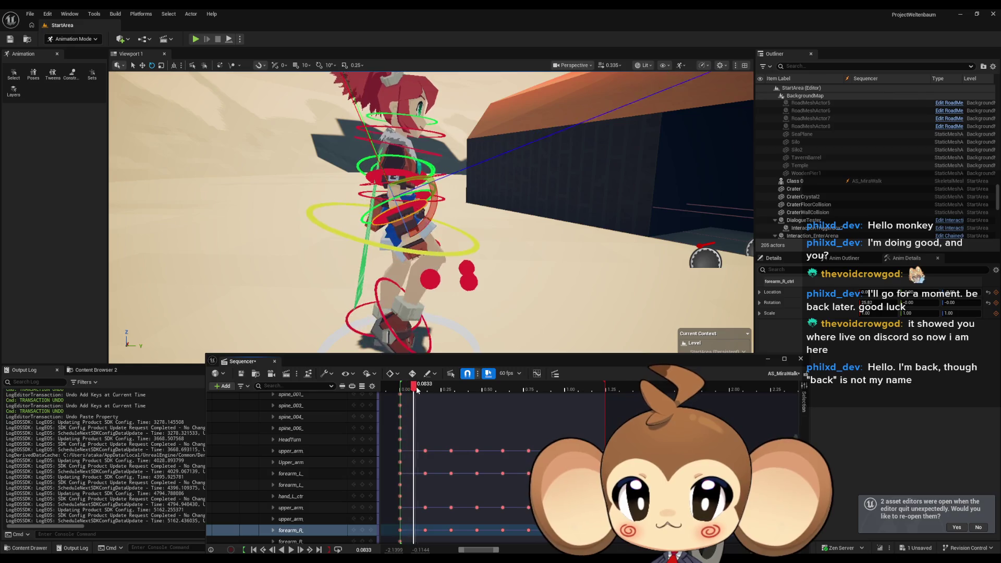
mouse_move(468, 389)
left_mouse_down()
mouse_move(402, 387)
mouse_move(477, 379)
mouse_move(402, 375)
mouse_move(574, 374)
mouse_move(400, 373)
mouse_move(514, 360)
mouse_move(403, 358)
mouse_move(490, 356)
mouse_move(453, 357)
left_mouse_up()
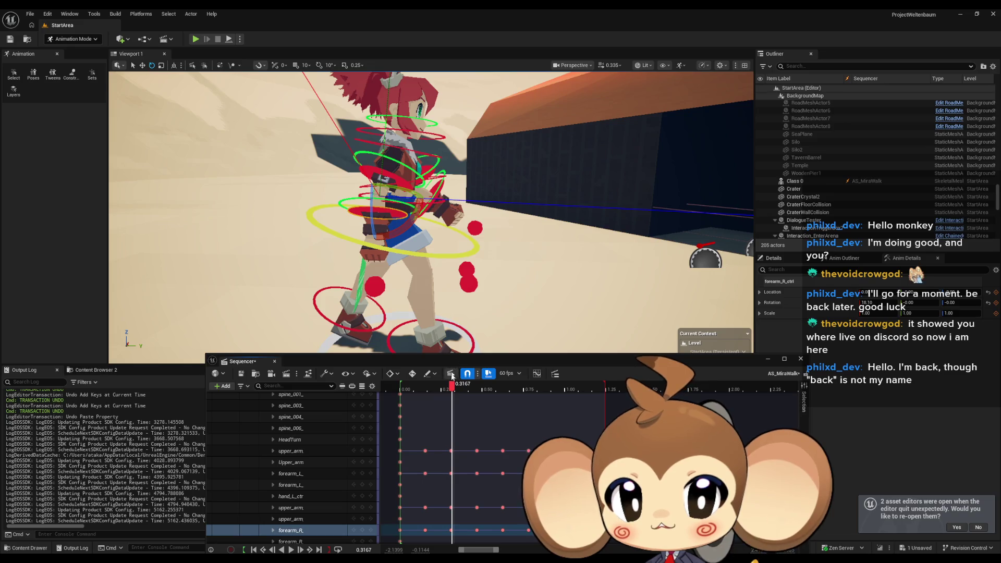
Inspect the left upper arm from the side, comparing poses at 0.0833 and 0.4667
left_click(312, 452)
left_click(451, 451)
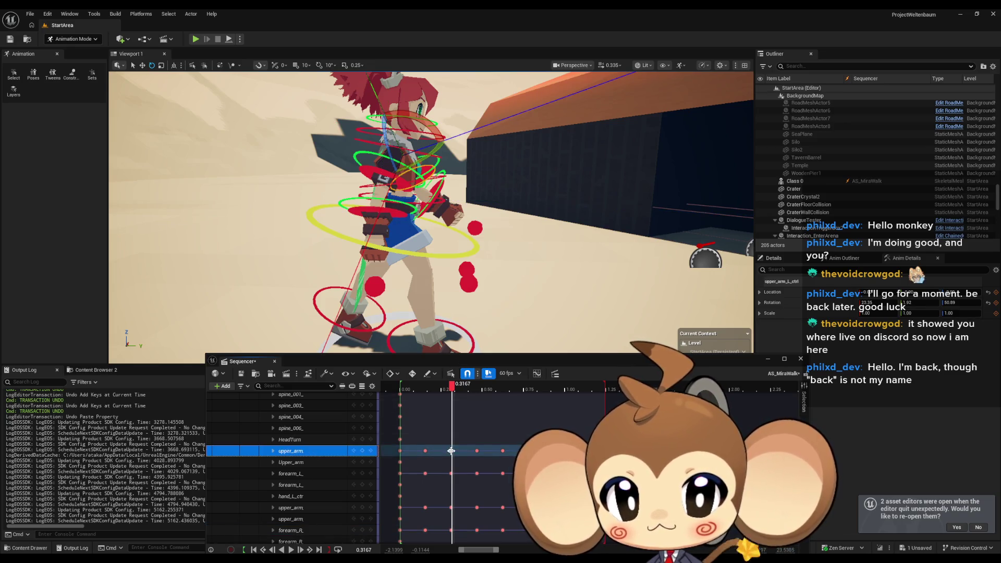
mouse_move(417, 208)
left_mouse_down()
mouse_move(282, 208)
mouse_move(437, 212)
left_mouse_up()
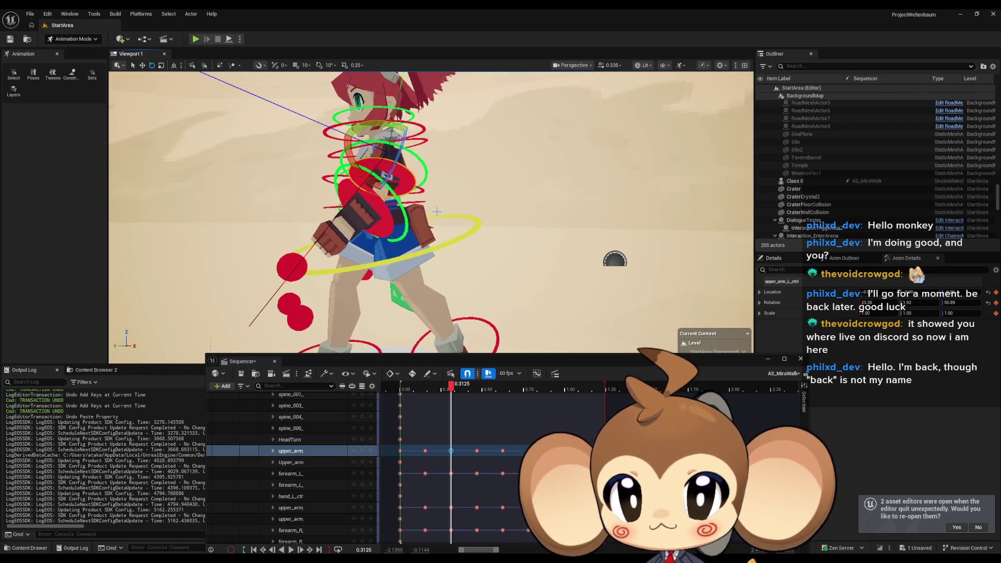
left_click(379, 214)
left_click(383, 156)
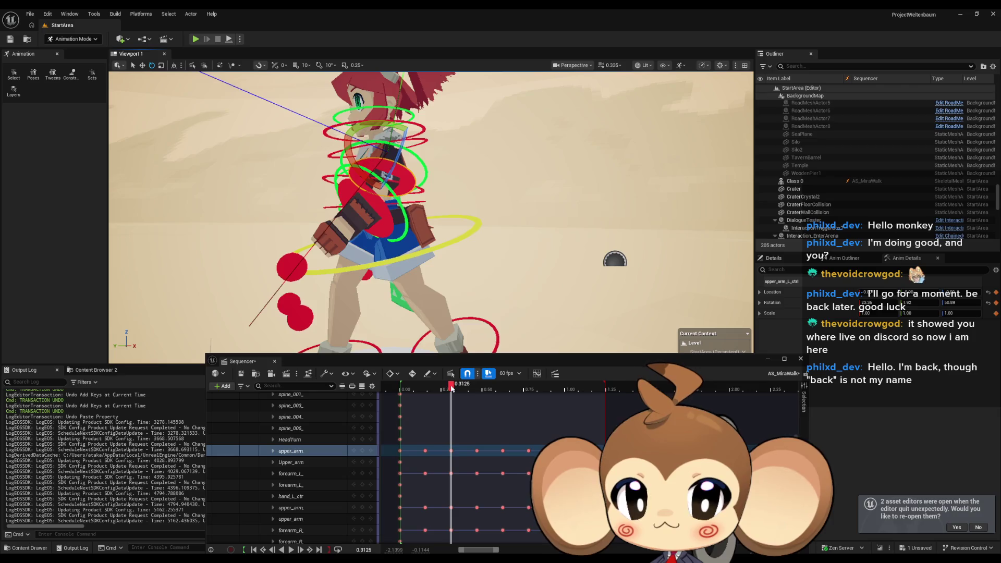
mouse_move(451, 388)
left_mouse_down()
mouse_move(402, 389)
mouse_move(521, 387)
mouse_move(409, 390)
mouse_move(469, 386)
mouse_move(454, 386)
left_mouse_up()
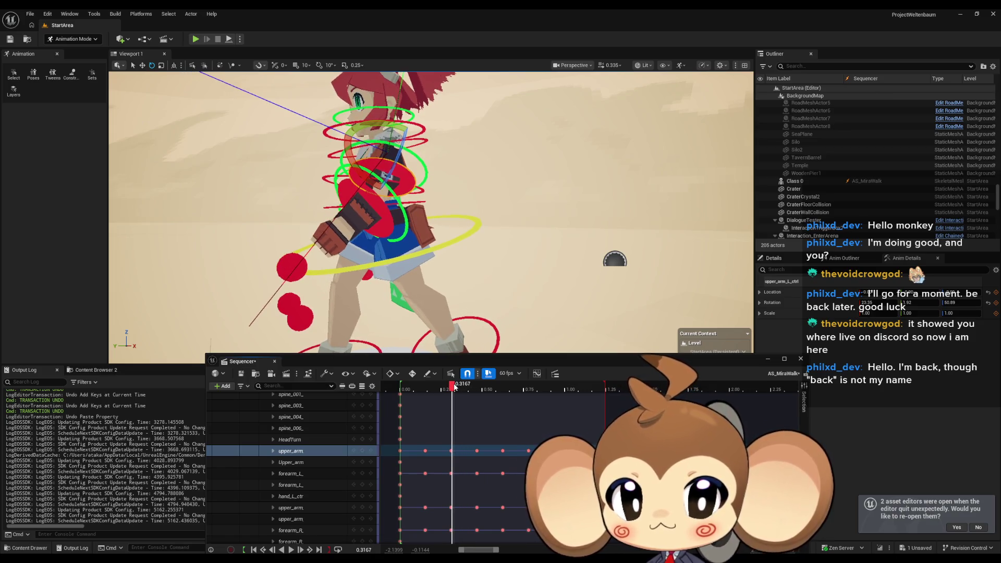
left_click_drag(452, 386, 479, 391)
Key the left upper arm's adjusted pose at 0.4688 and play the cycle
left_click(451, 450)
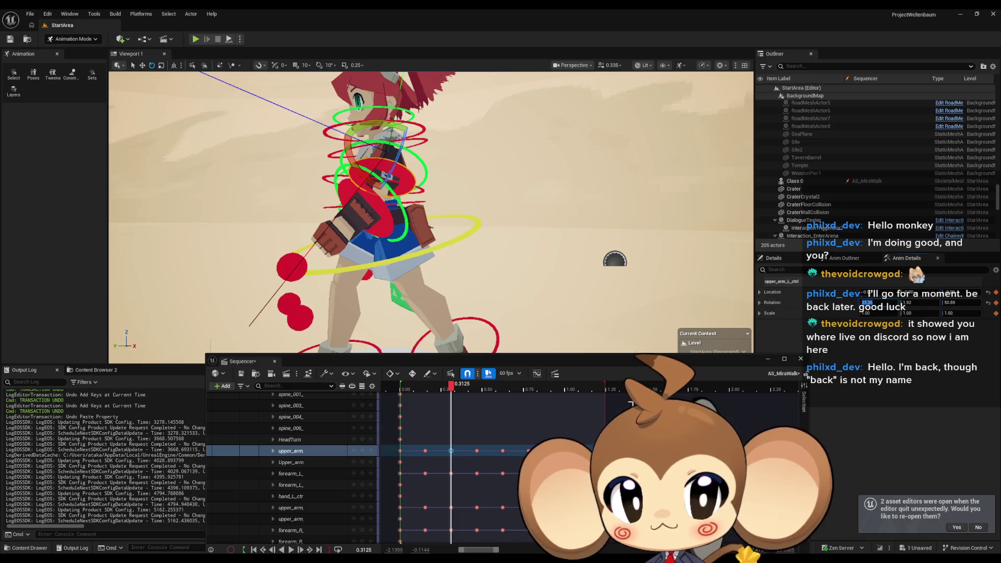
left_click(476, 451)
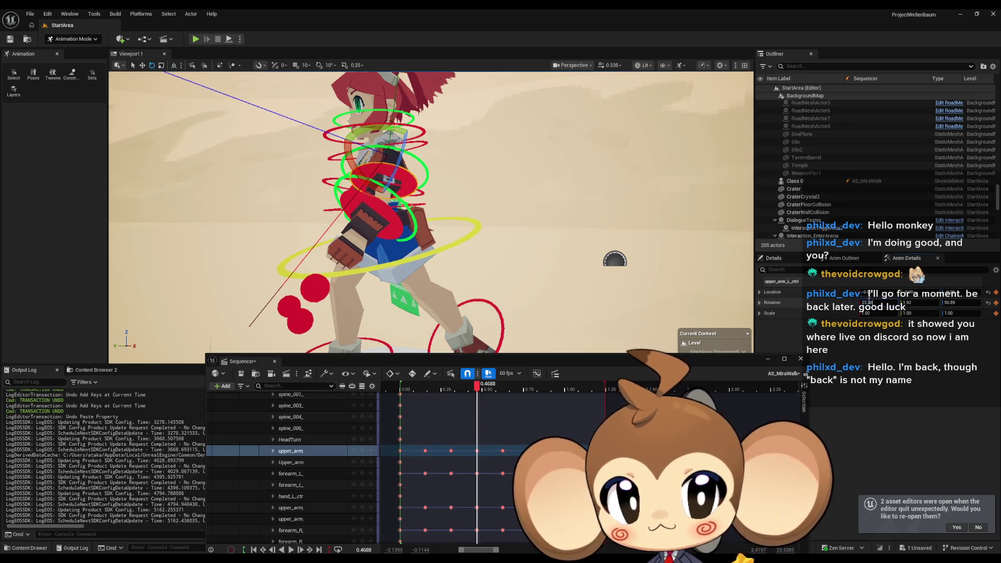
left_click(359, 451)
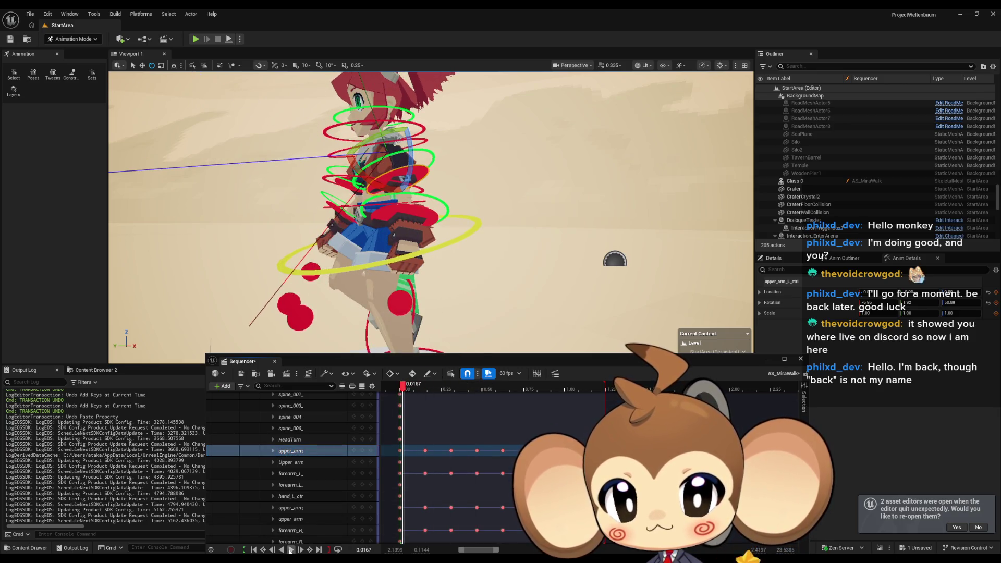
key("space")
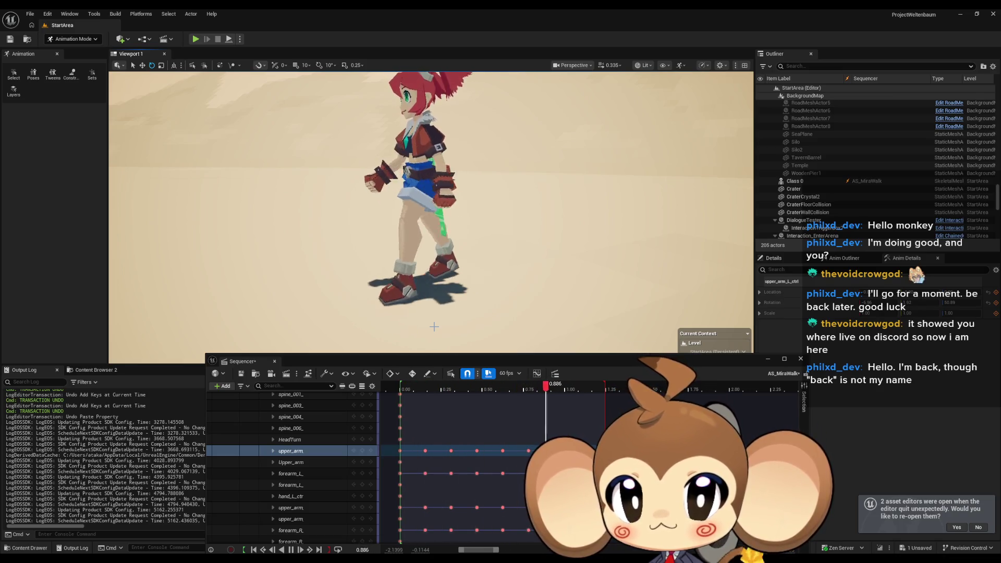
Stop playback at 0.3167, then scrub ahead to 0.9333 to compare the arm poses
mouse_move(489, 391)
left_mouse_down()
mouse_move(453, 395)
mouse_move(564, 393)
mouse_move(445, 391)
mouse_move(456, 390)
left_mouse_up()
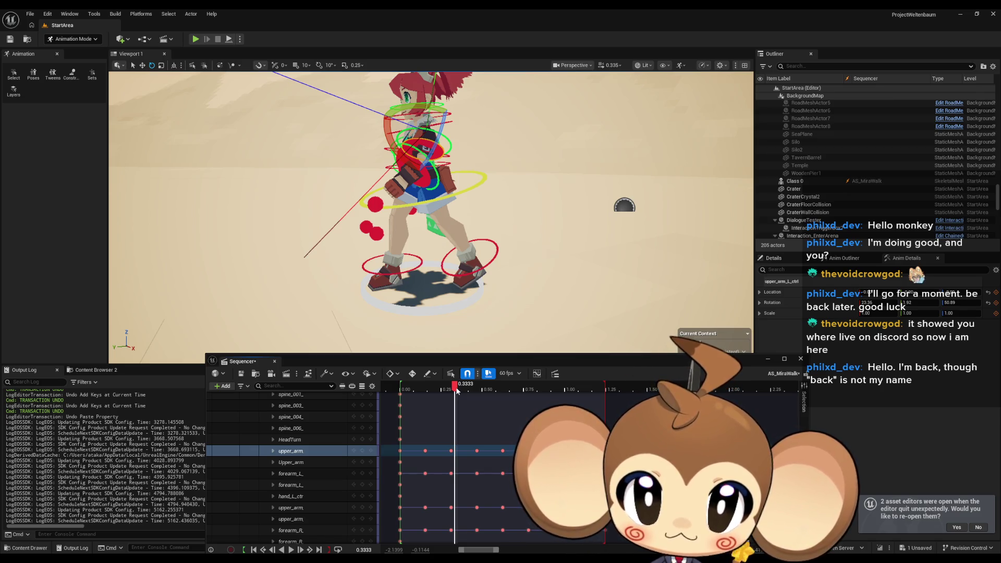
left_click_drag(456, 390, 453, 390)
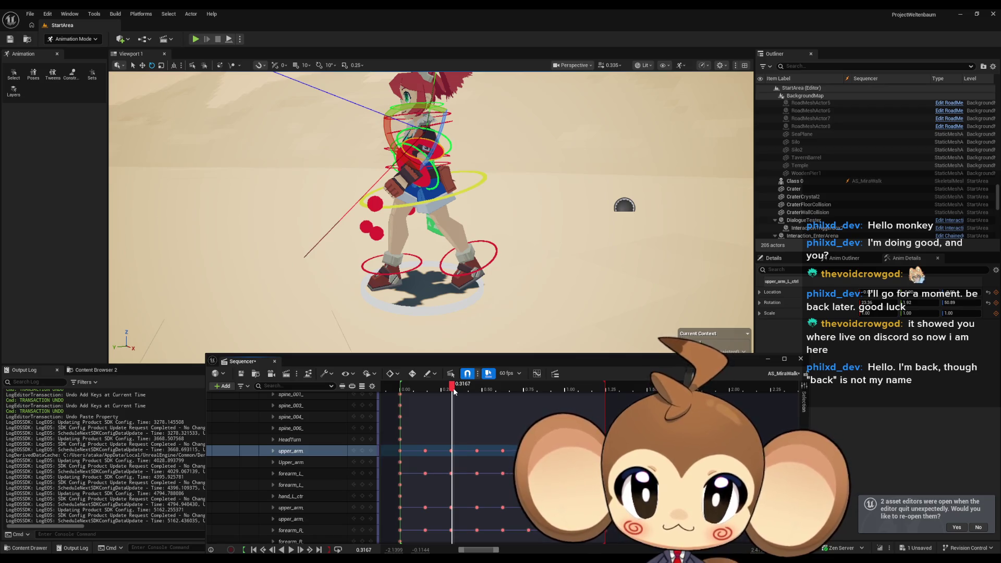
left_click_drag(453, 391, 554, 390)
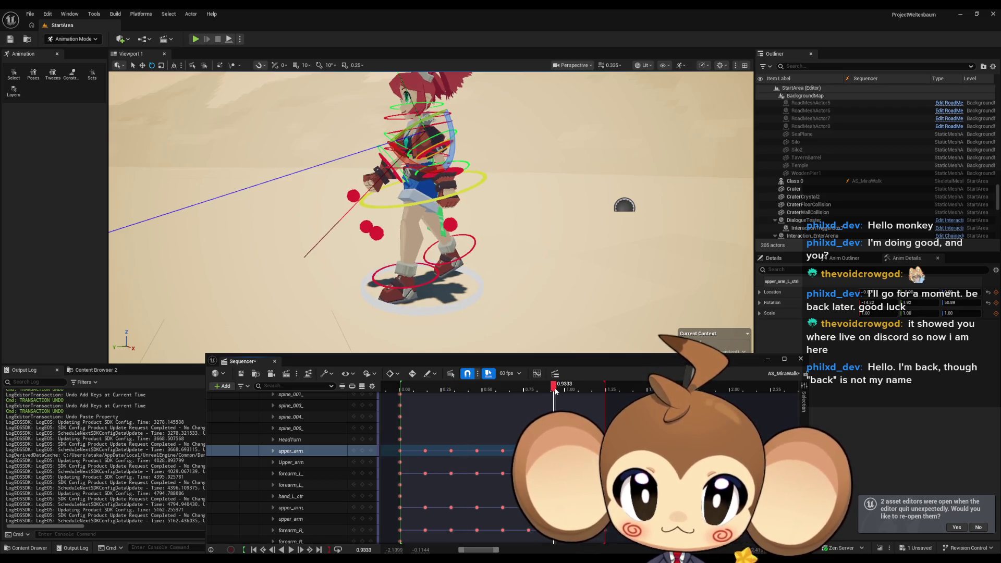
Select the right upper arm, jump to its 1.0938 key, and replay the walk cycle
left_click(332, 507)
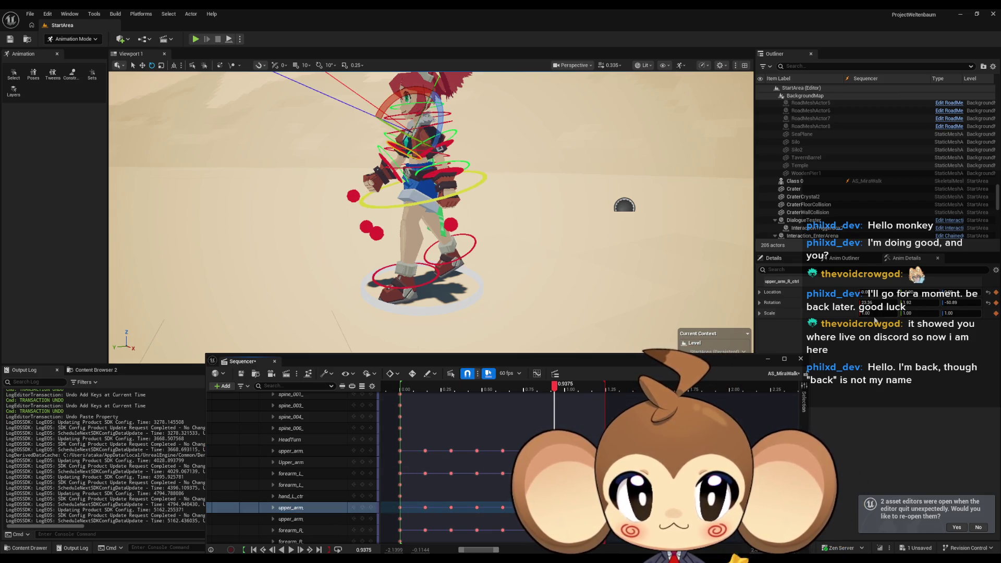
key("period")
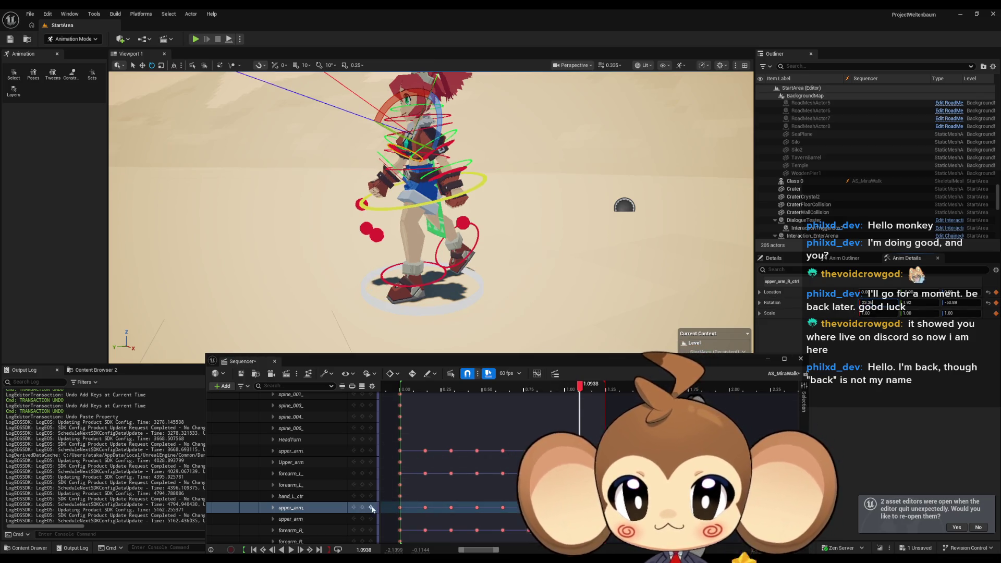
key("space")
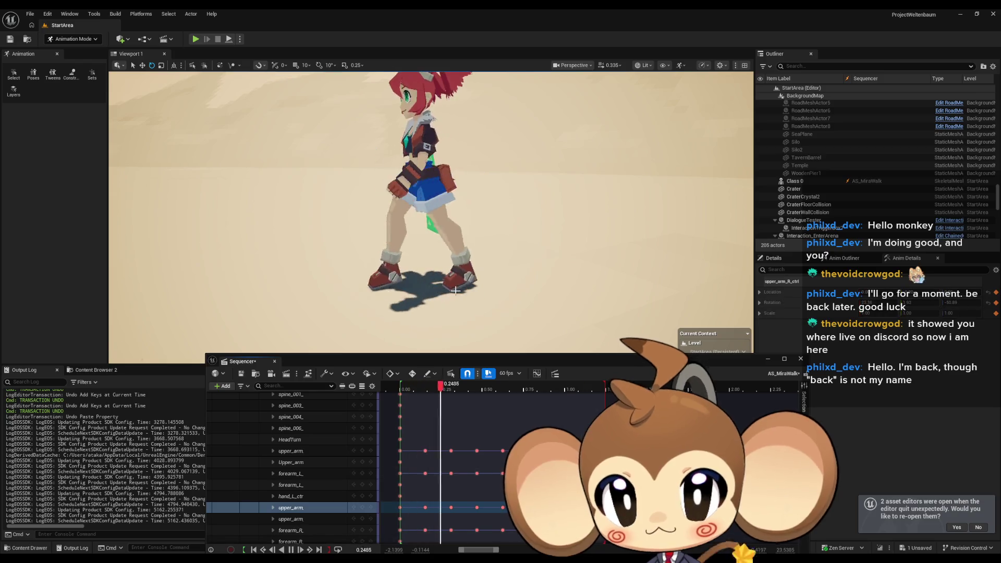
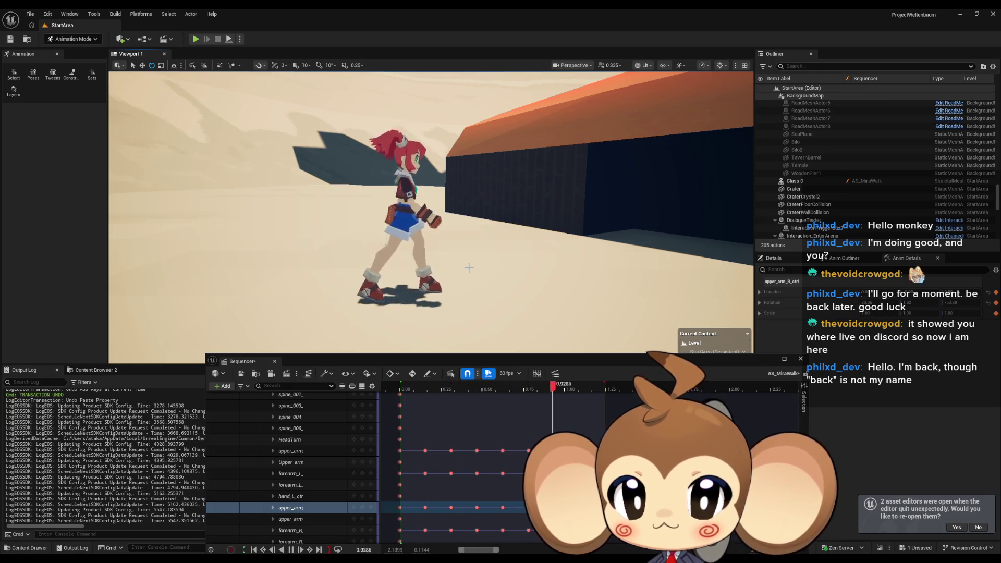
Orbit and close in on the walking character, then stop playback and scrub back near frame 0
mouse_move(468, 268)
left_mouse_down()
mouse_move(386, 266)
mouse_move(469, 268)
left_mouse_up()
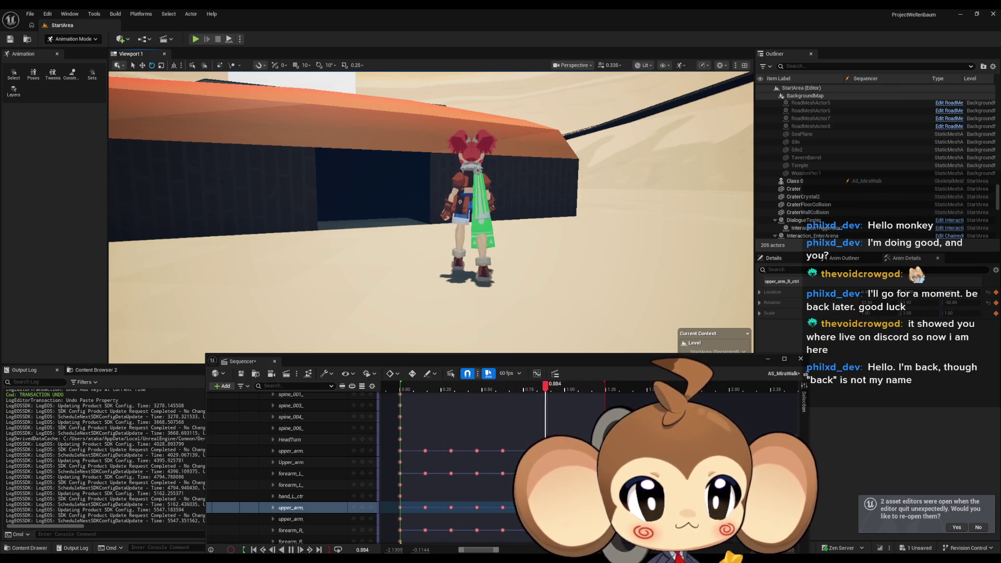
left_click_drag(561, 241, 547, 231)
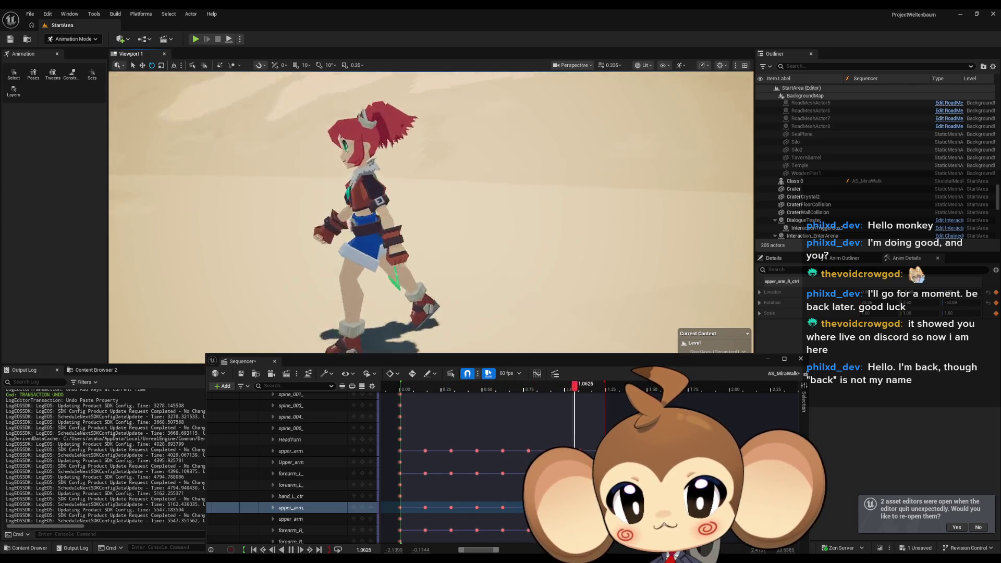
key("f")
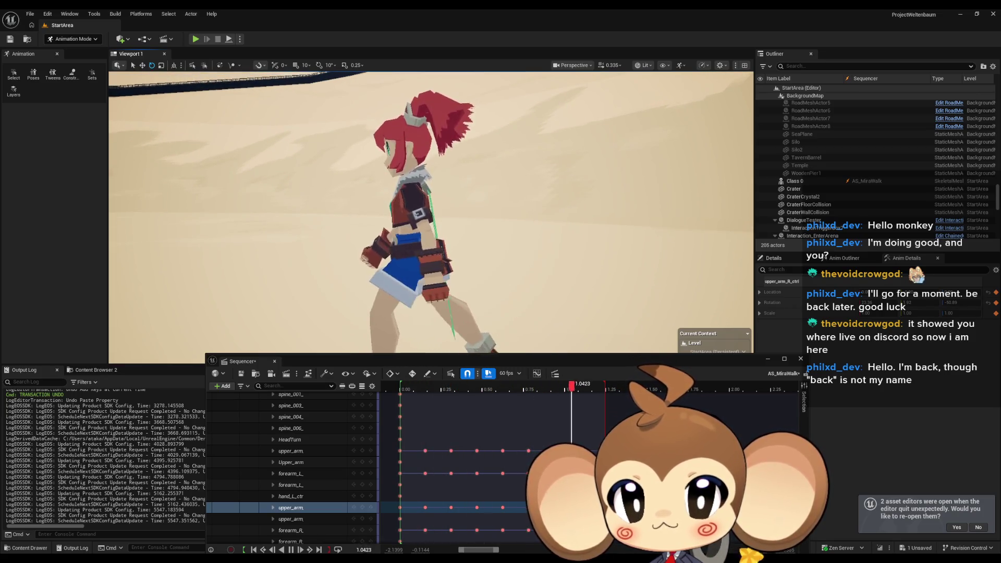
mouse_move(547, 388)
left_mouse_down()
mouse_move(401, 390)
mouse_move(496, 389)
mouse_move(428, 390)
left_mouse_up()
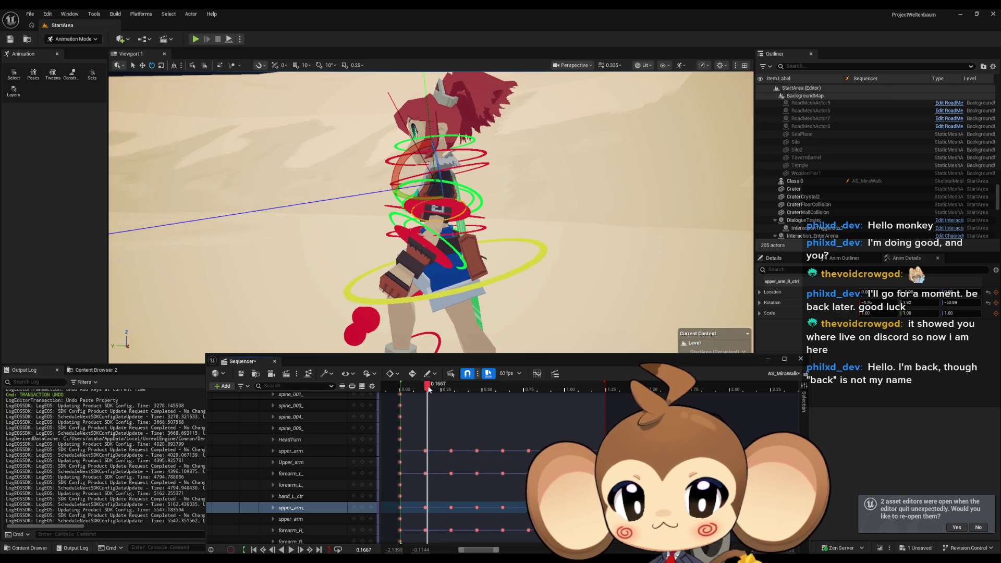
Scroll the track list to the top and scrub the walk cycle from the start to 0.40
scroll(326, 458, "up", 5)
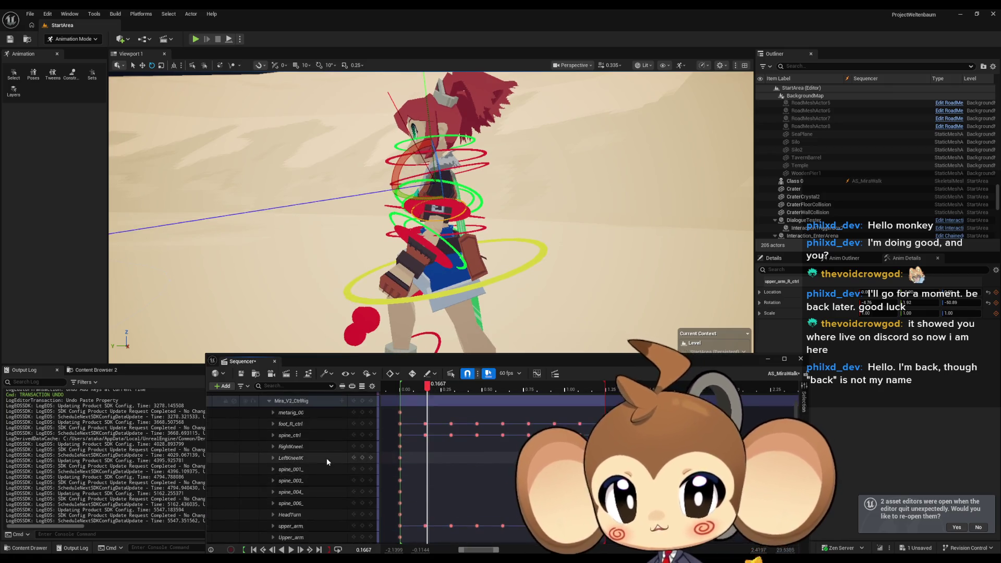
left_click(328, 455)
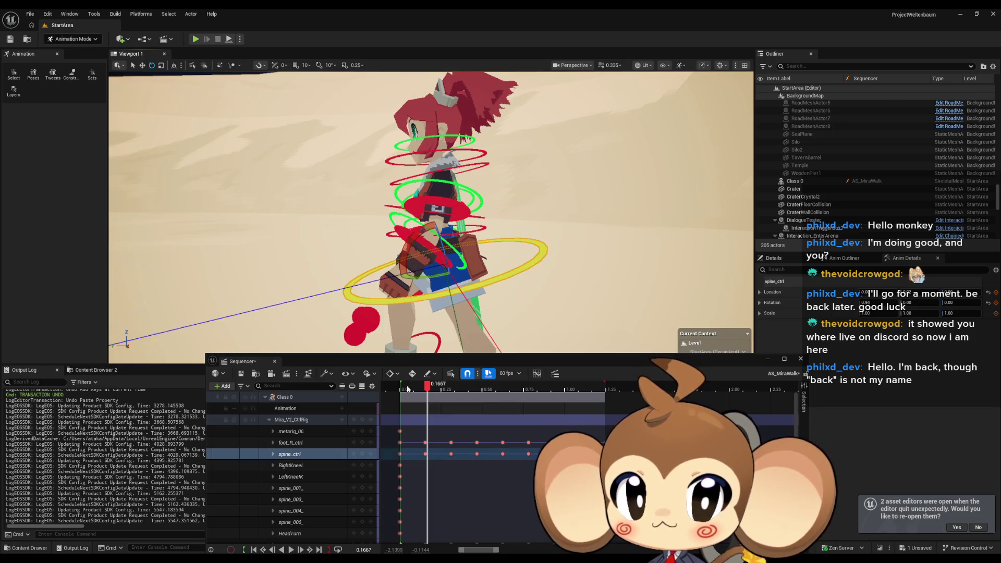
mouse_move(433, 390)
left_mouse_down()
mouse_move(404, 390)
mouse_move(530, 391)
mouse_move(403, 385)
mouse_move(427, 385)
left_mouse_up()
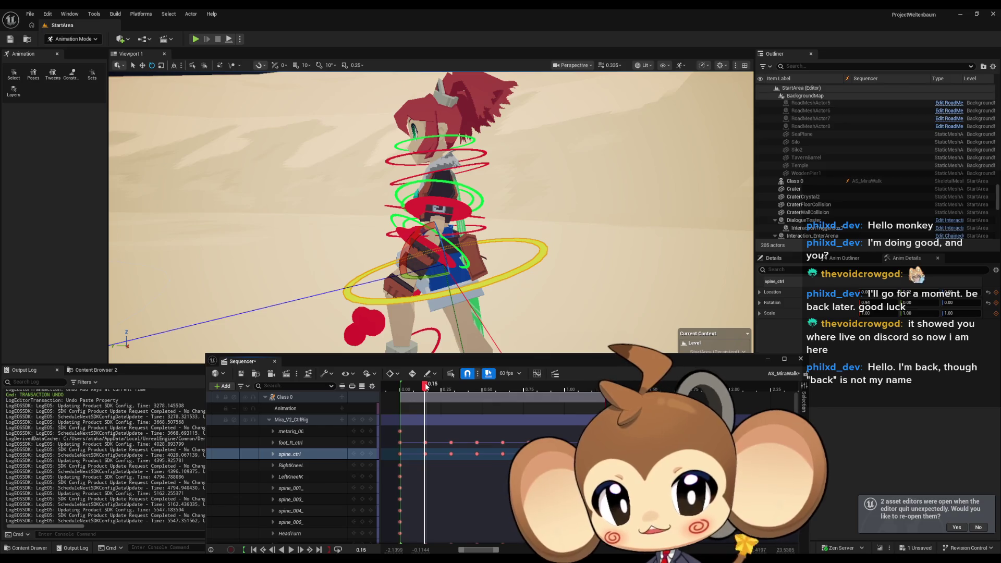
mouse_move(433, 386)
left_mouse_down()
mouse_move(576, 392)
mouse_move(425, 389)
mouse_move(582, 394)
left_mouse_up()
left_click(582, 393)
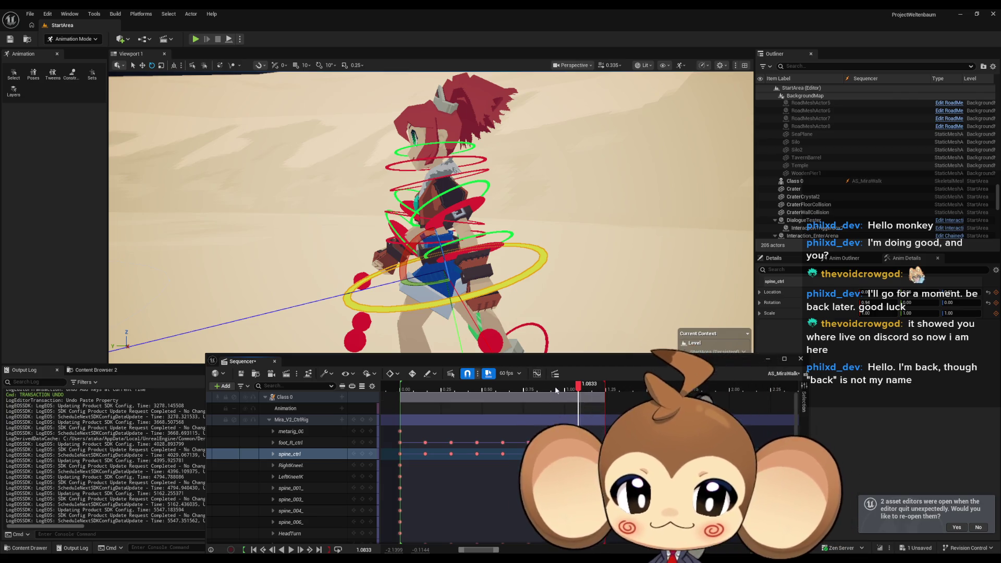
Bring the time back to the foot_R_ctrl key at 0.1562 and select the spine_001 control
left_click(506, 387)
left_click_drag(494, 386, 402, 387)
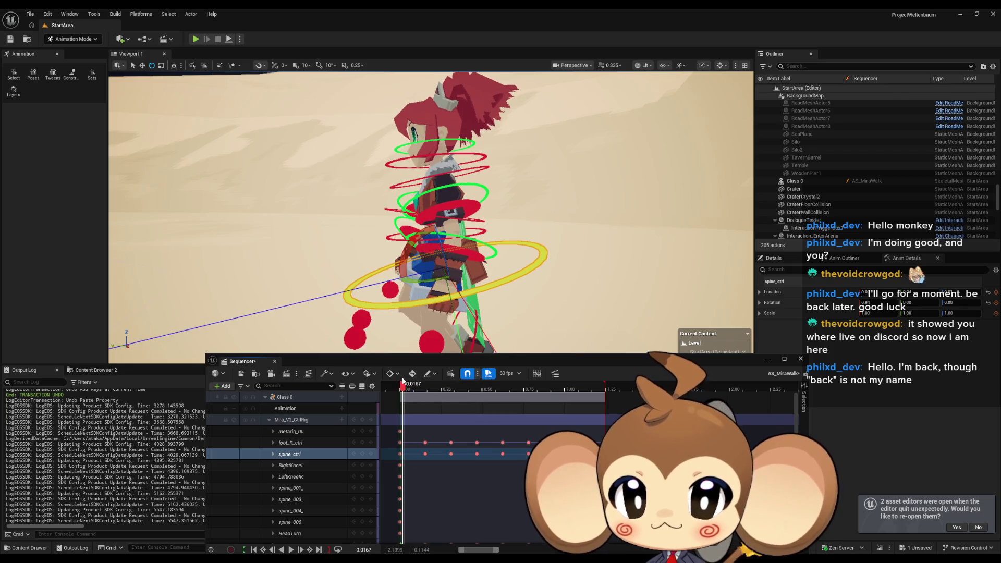
left_click(405, 386)
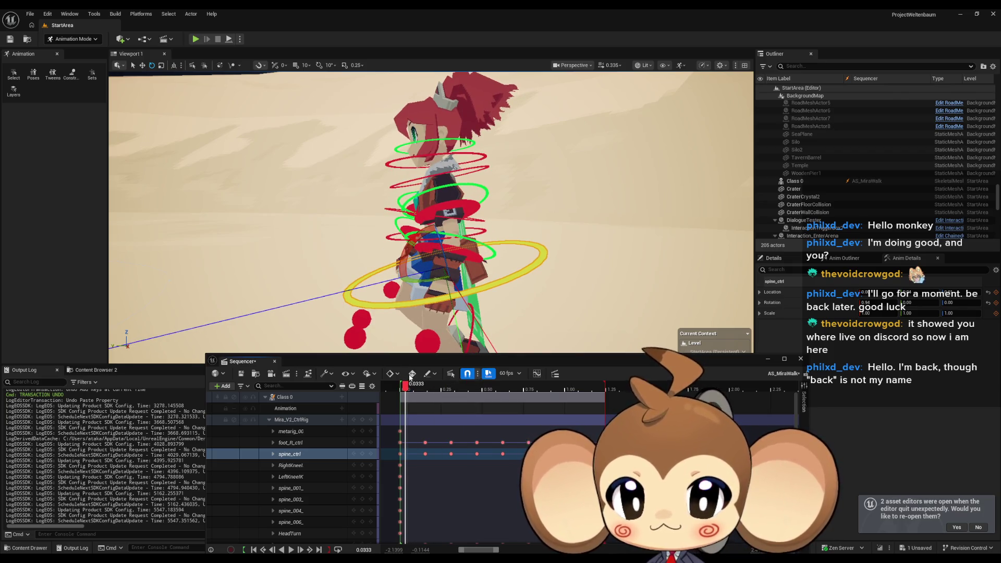
left_click_drag(410, 376, 425, 378)
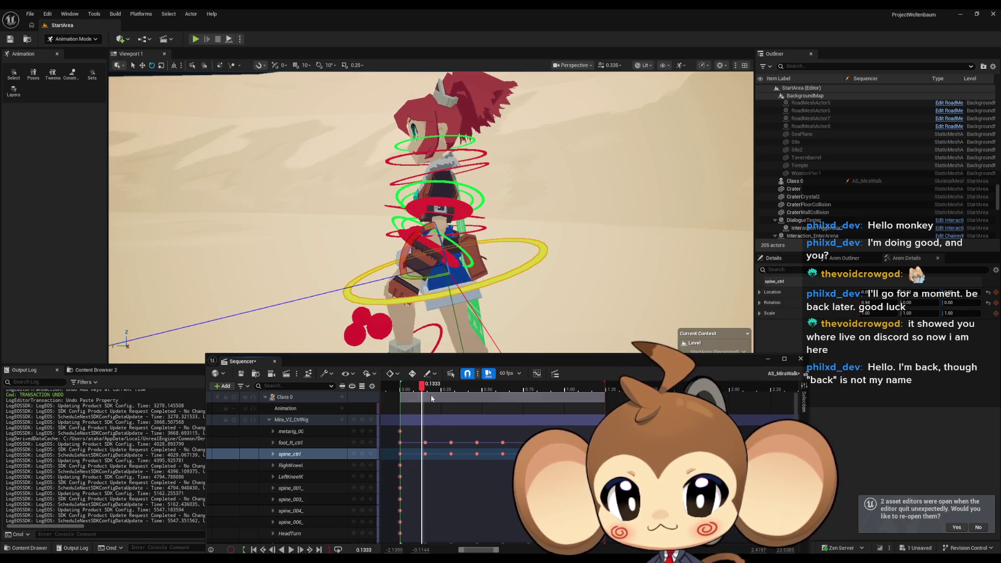
left_click(425, 442)
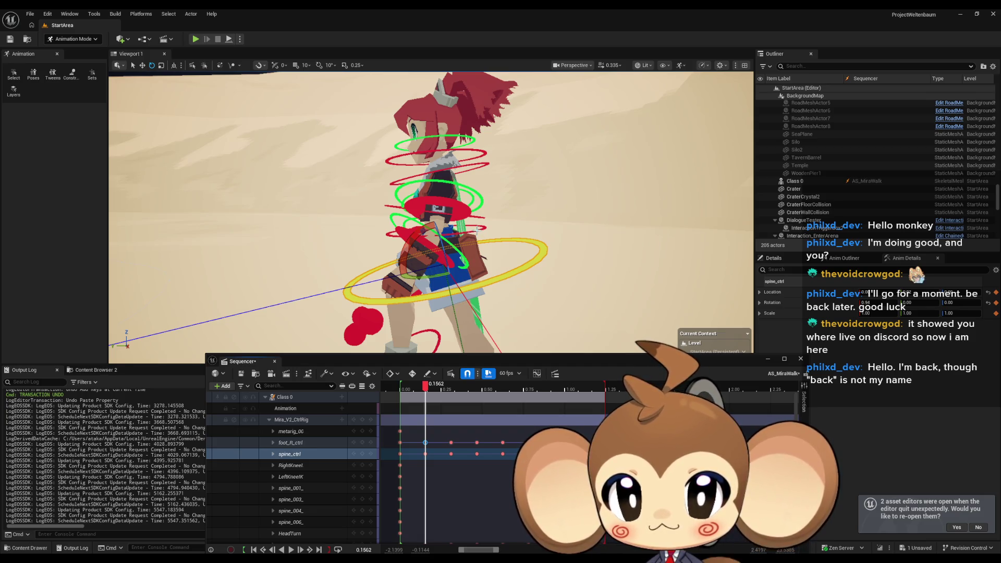
left_click(291, 488)
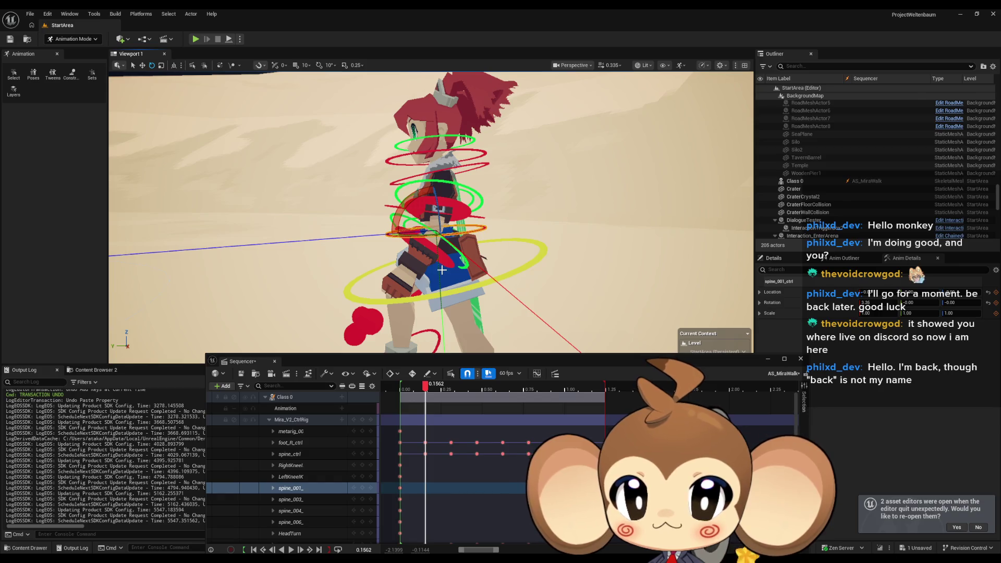
Select the spine_003 control, rotate it slightly, and key its pose at 0.1562
left_click_drag(415, 252, 413, 254)
left_click(408, 262)
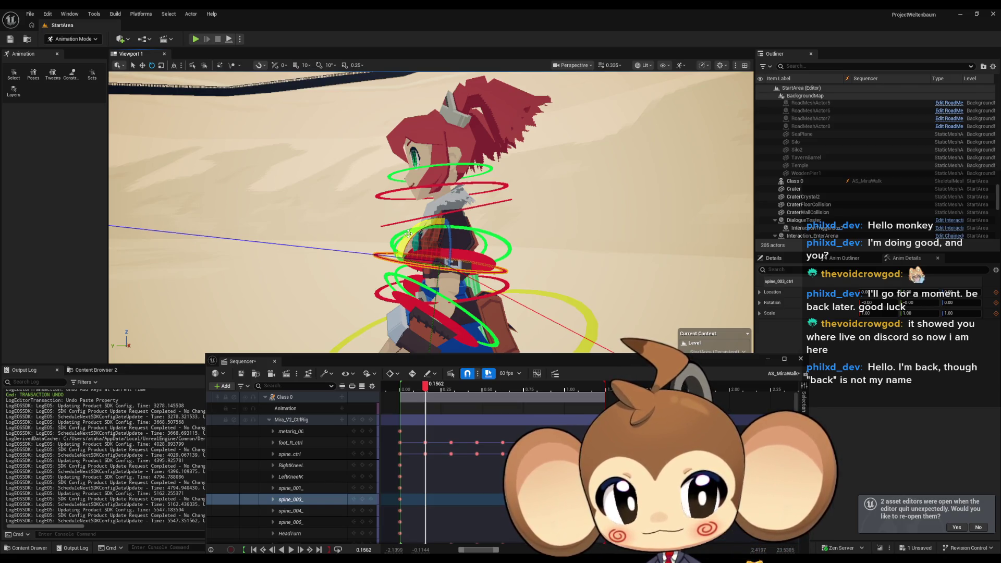
left_click_drag(408, 233, 414, 239)
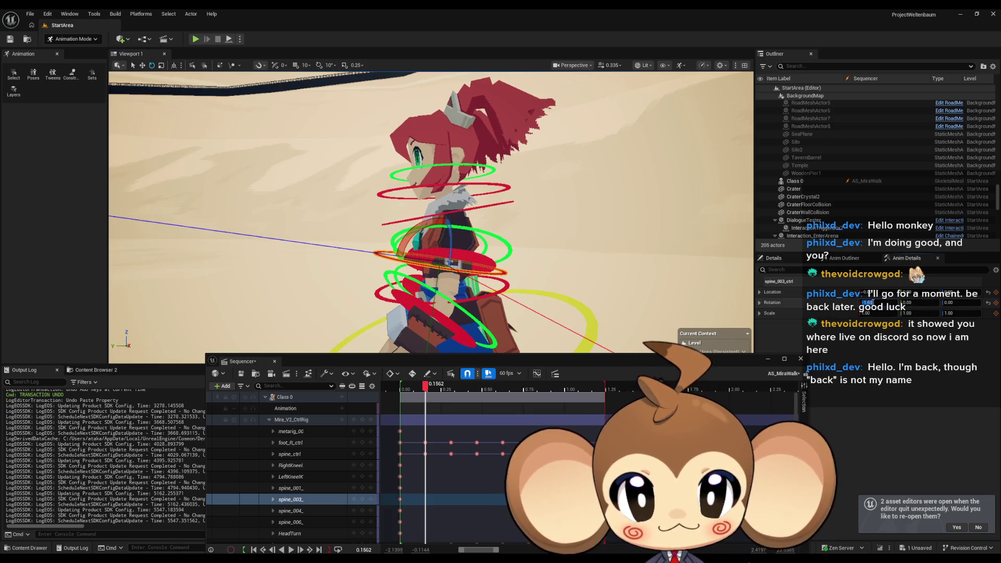
key("Return")
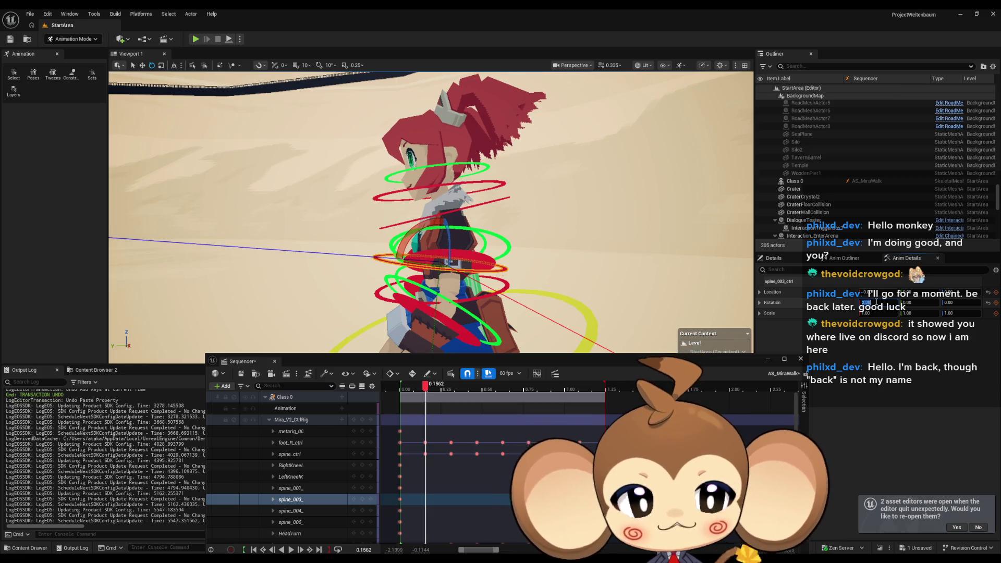
left_click(877, 302)
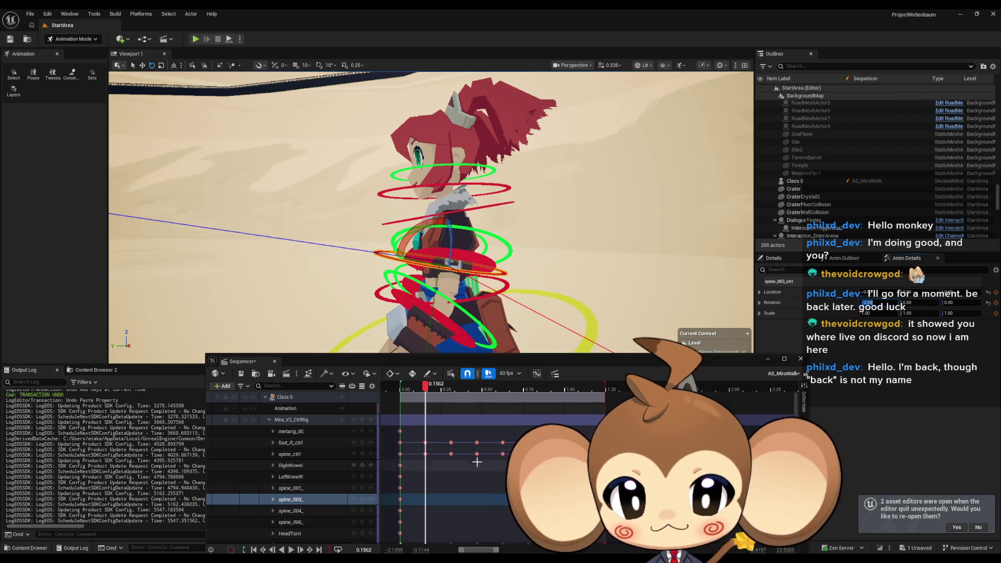
left_click(362, 499)
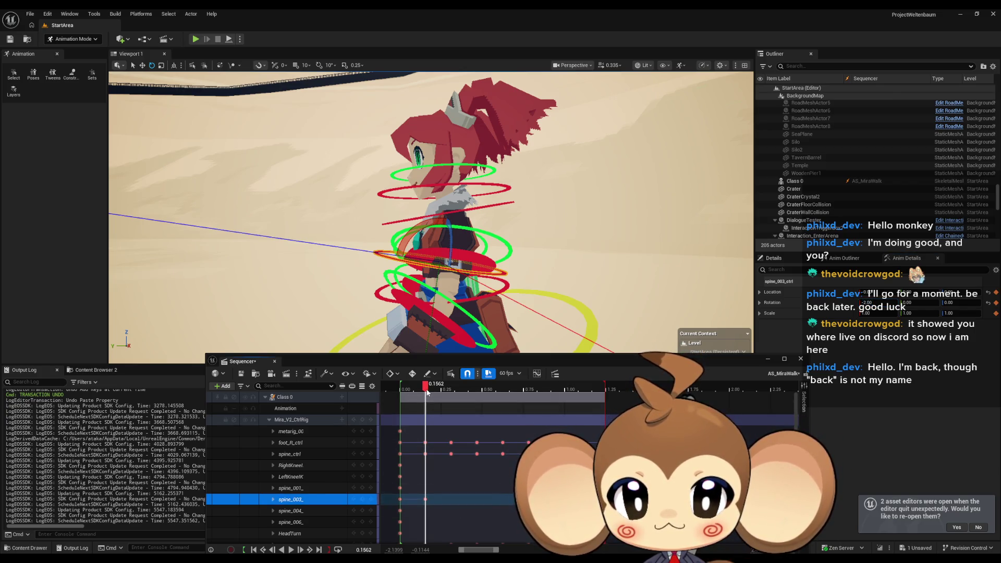
Key spine_003 X rotation at 2.00 at 0.4688 and at -2.00 at 0.7812
mouse_move(426, 393)
left_mouse_down()
mouse_move(404, 391)
mouse_move(479, 386)
left_mouse_up()
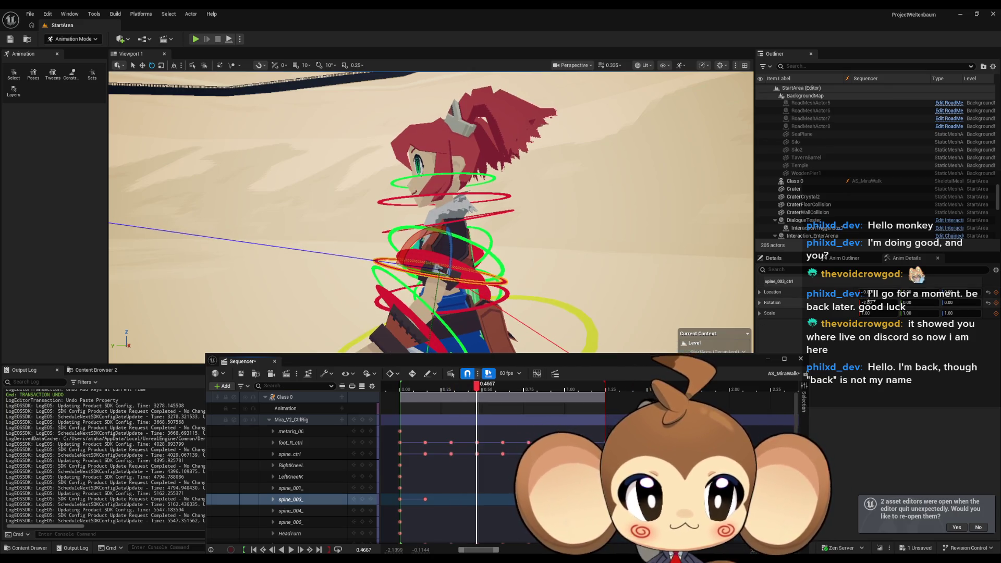
left_click(503, 454)
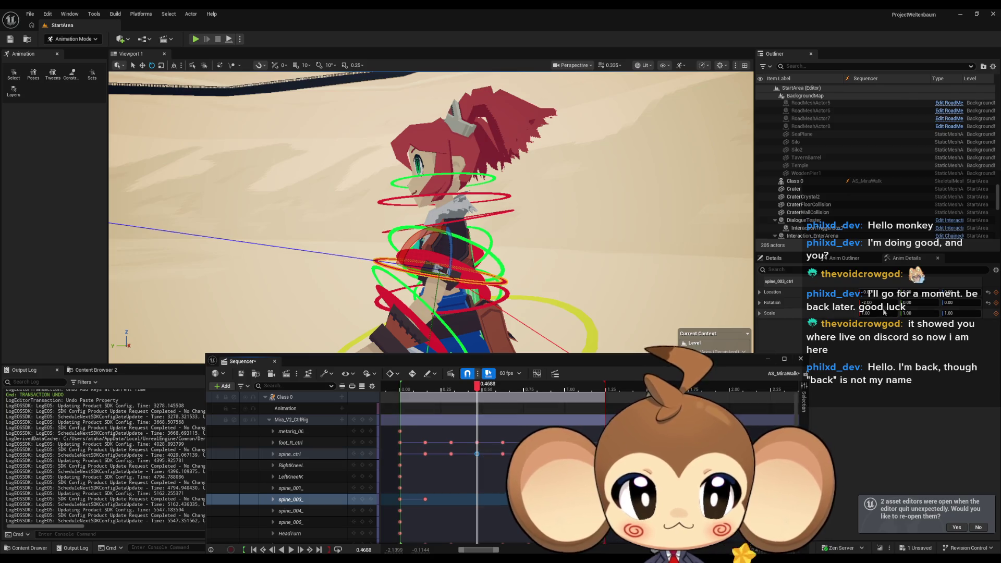
key("Return")
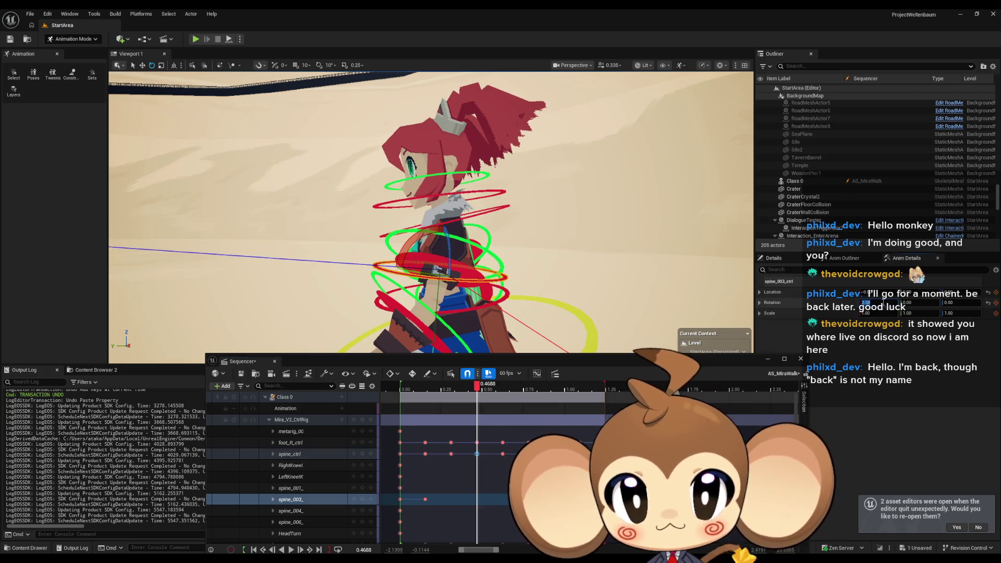
left_click(363, 499)
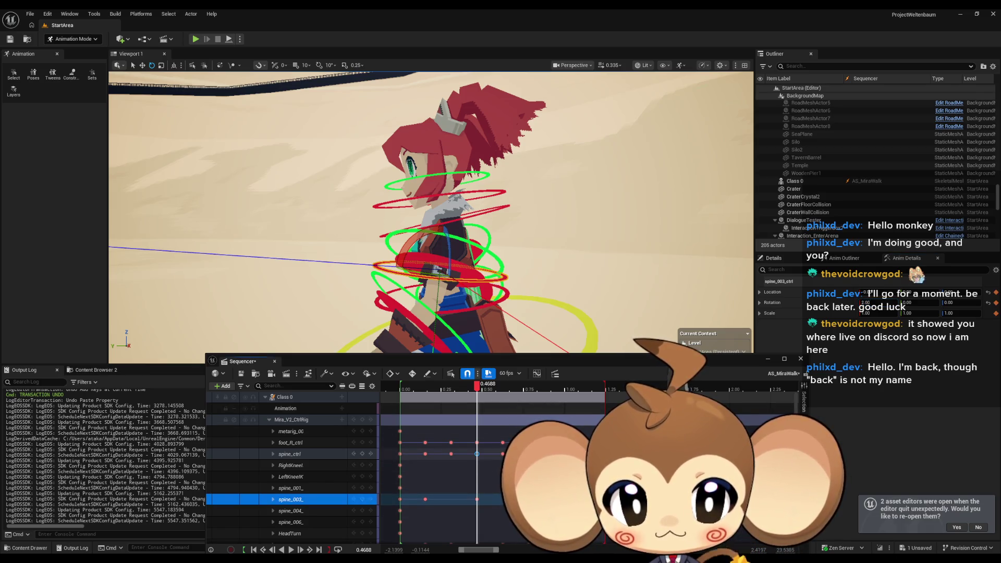
key("space")
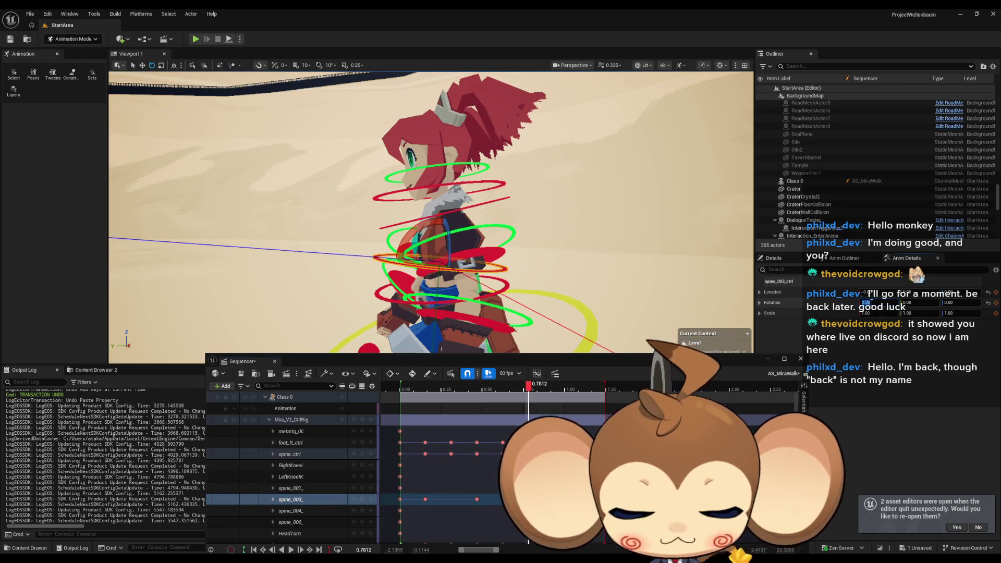
type("-2")
key("Return")
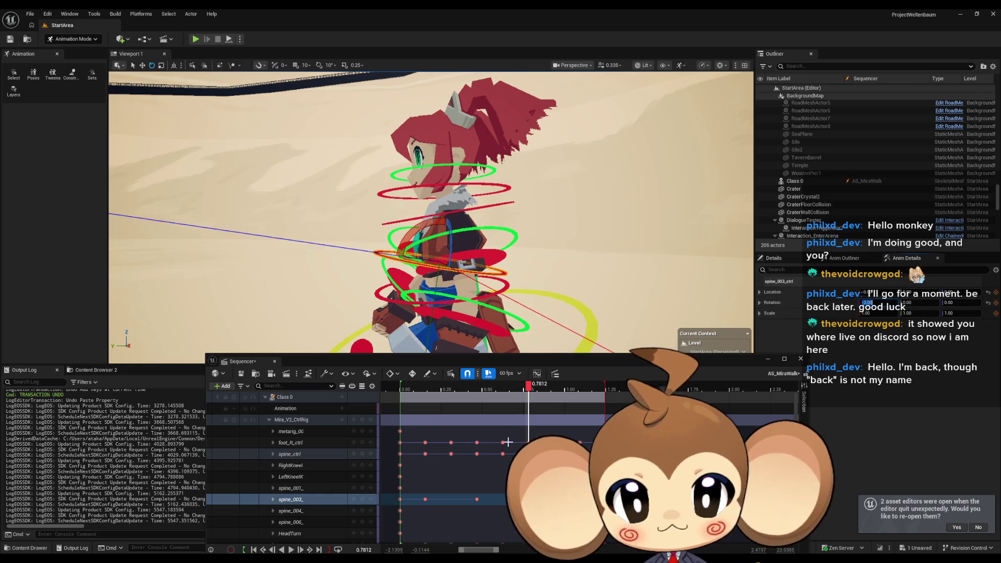
left_click(362, 500)
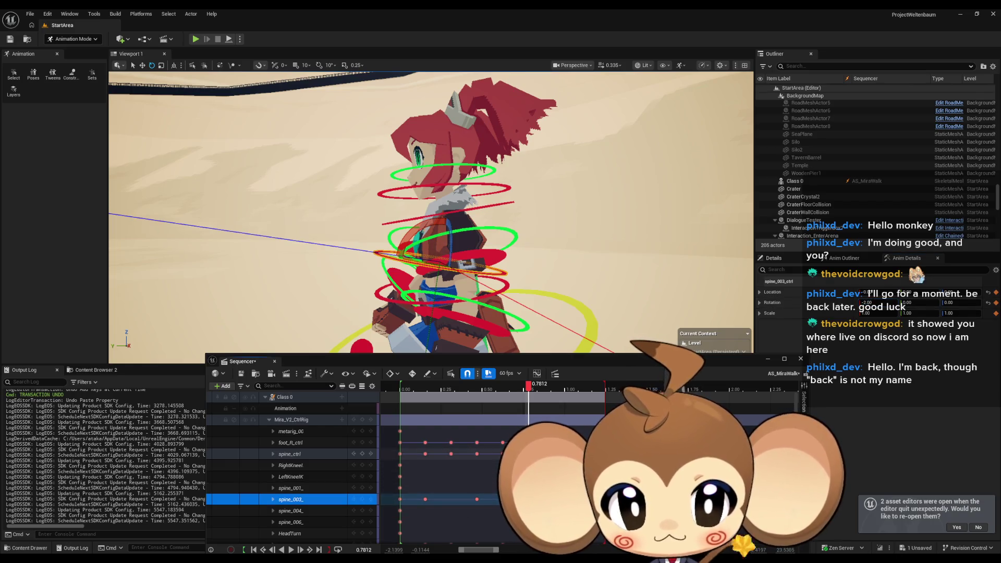
Key spine_003 X rotation 2 at 1.0938 and at the range end, then play the walk
key("space")
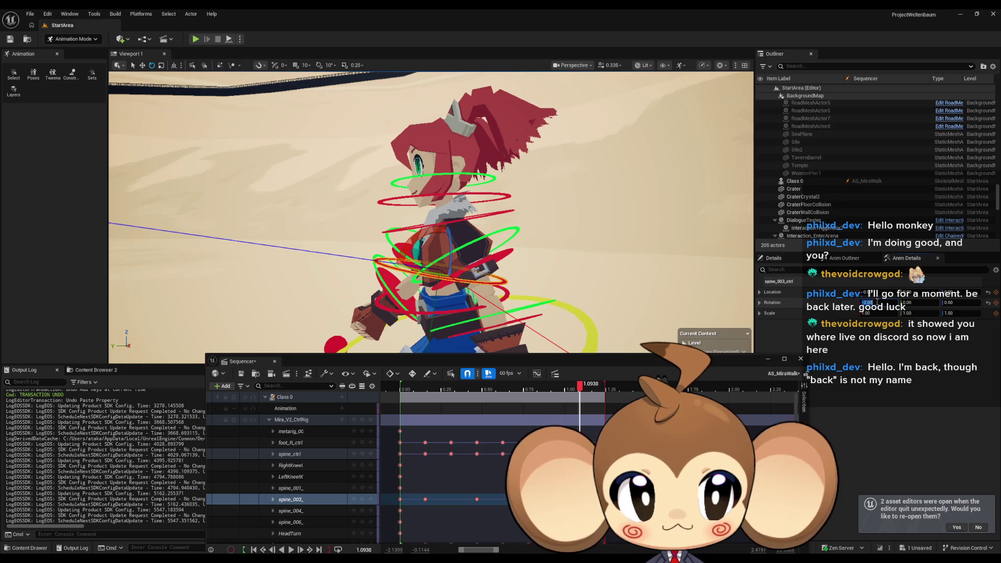
type("2")
key("Return")
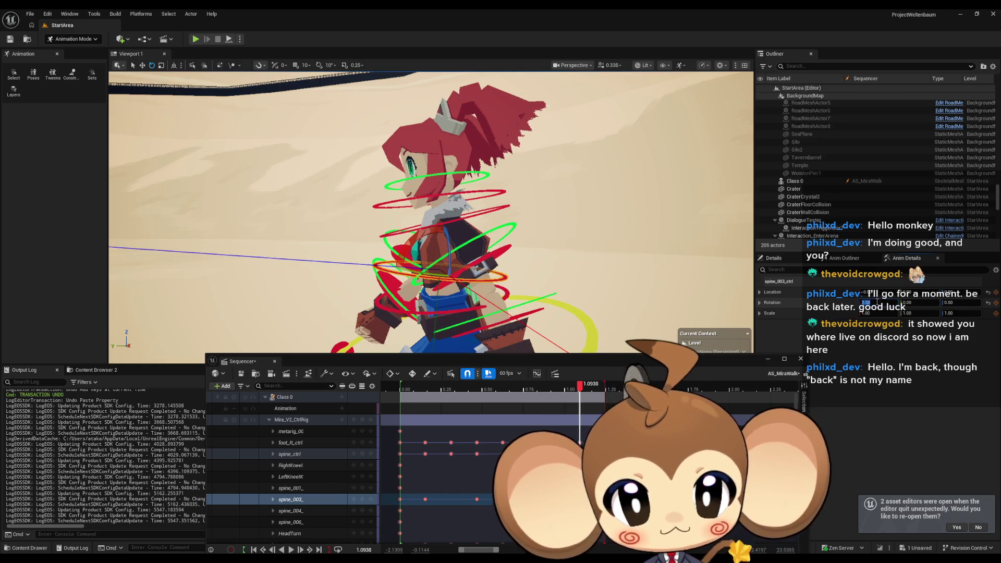
left_click(363, 500)
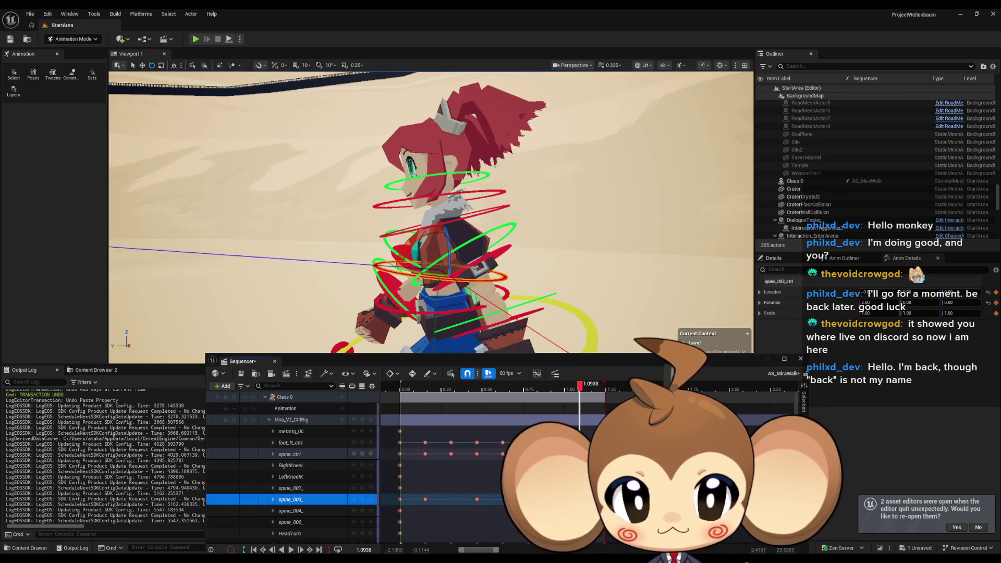
key("space")
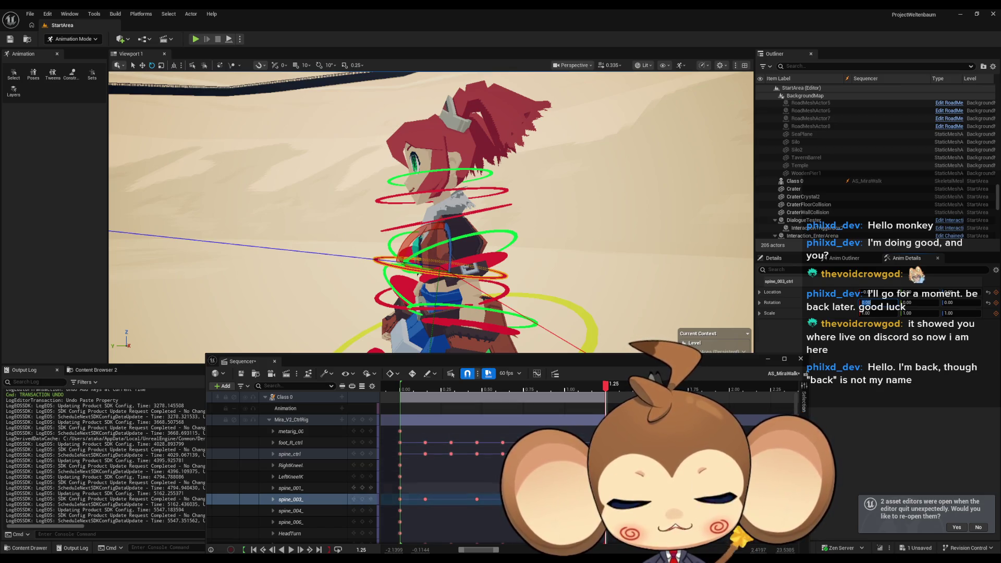
left_click(363, 500)
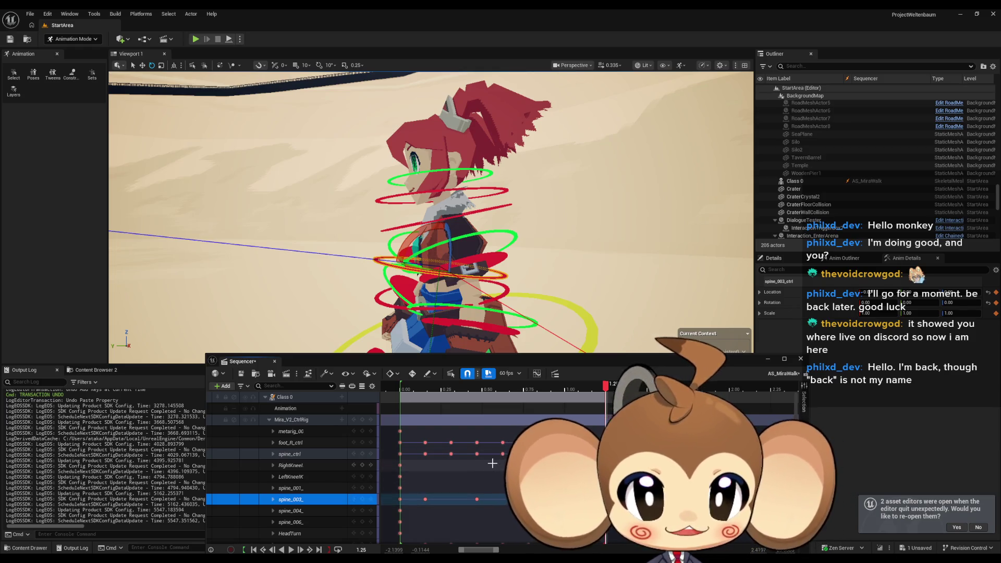
left_click(291, 550)
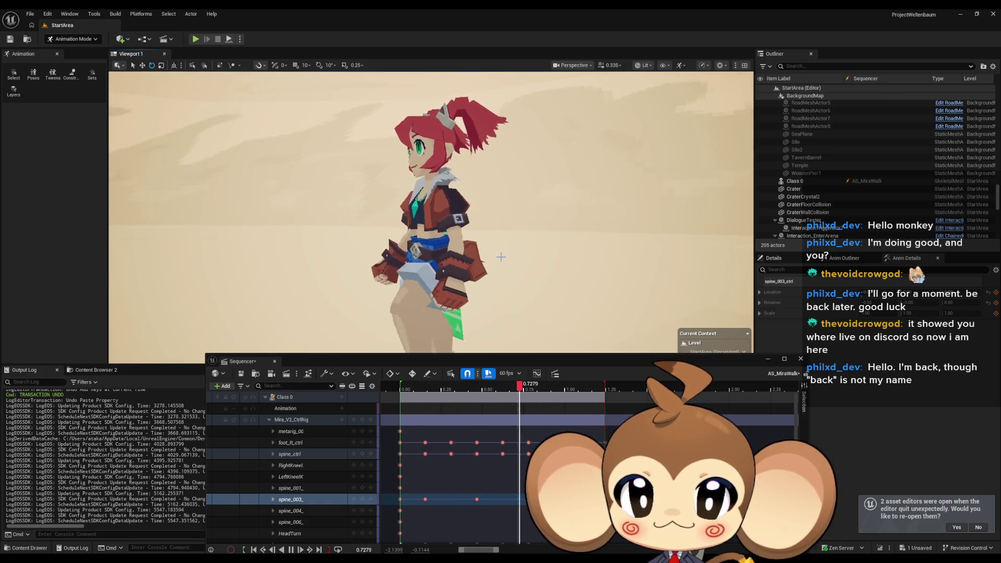
Select spine_004_ and key its X rotation at 5.11 on the 0.1562 spine_003 key
left_click(400, 392)
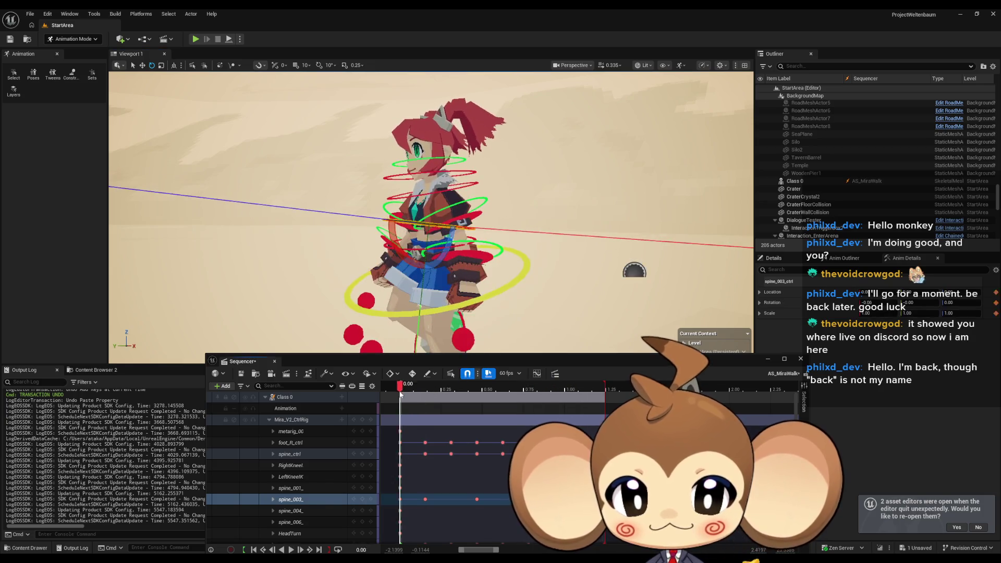
left_click(388, 198)
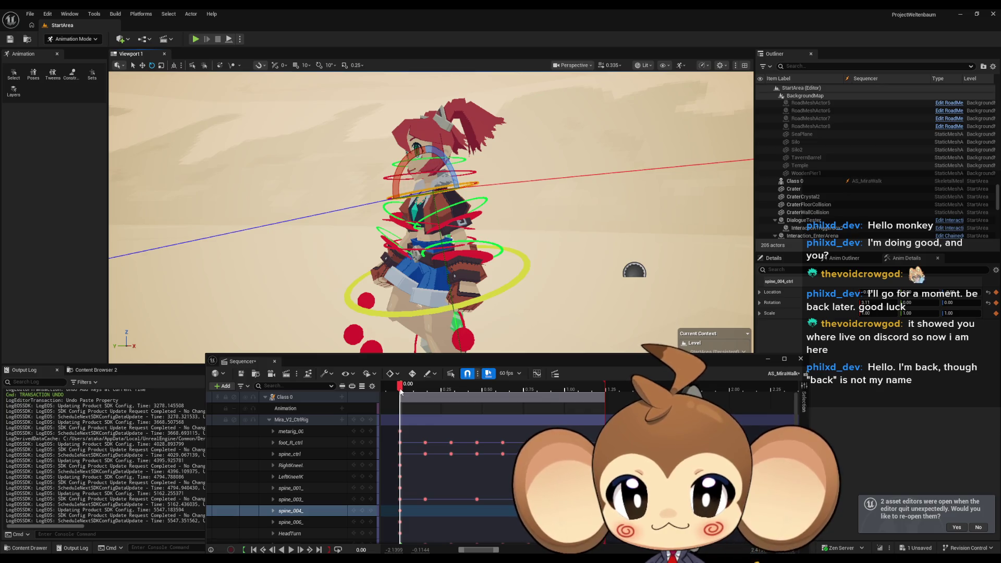
left_click_drag(400, 392, 426, 390)
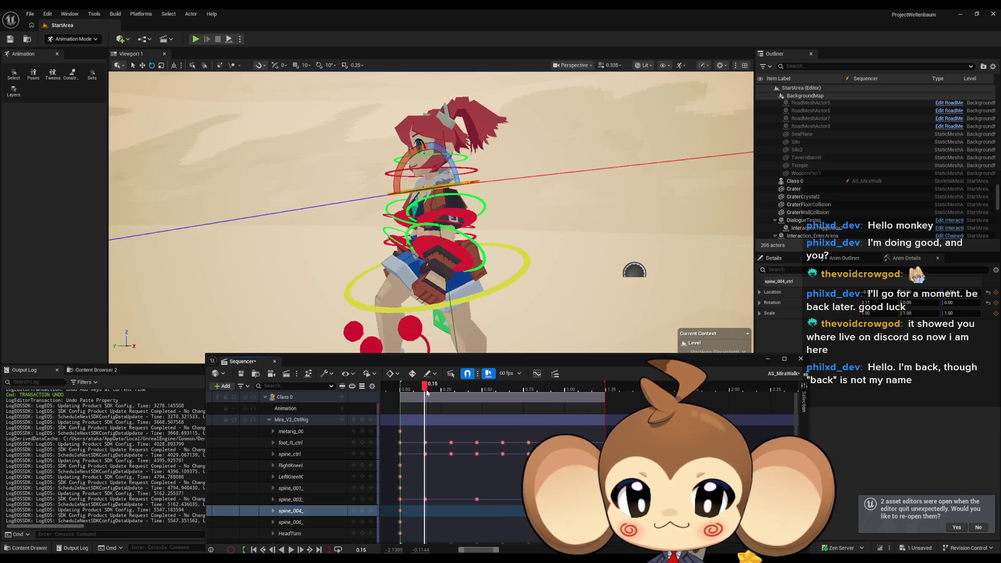
left_click(426, 499)
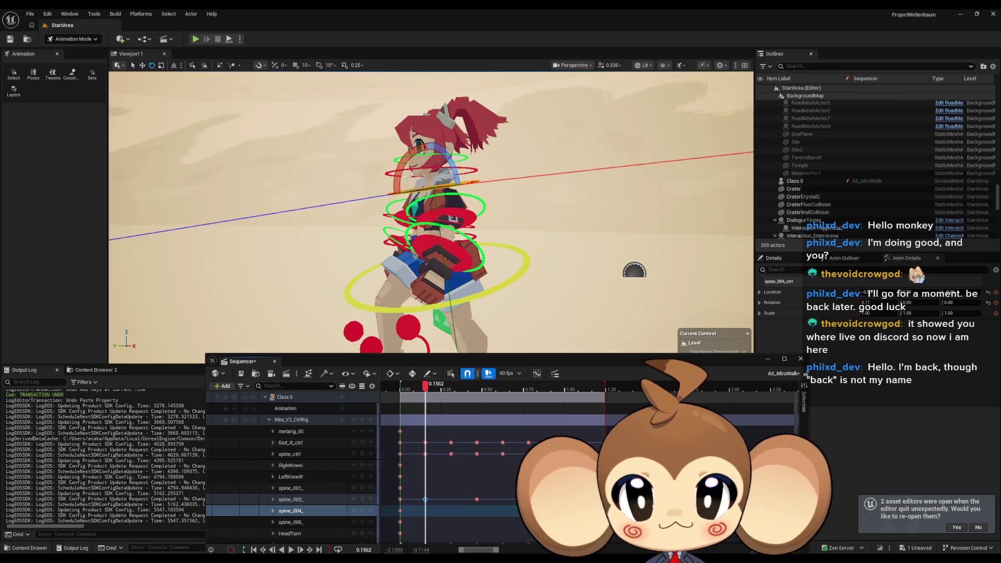
mouse_move(431, 391)
left_mouse_down()
mouse_move(407, 391)
mouse_move(426, 394)
left_mouse_up()
left_click(426, 498)
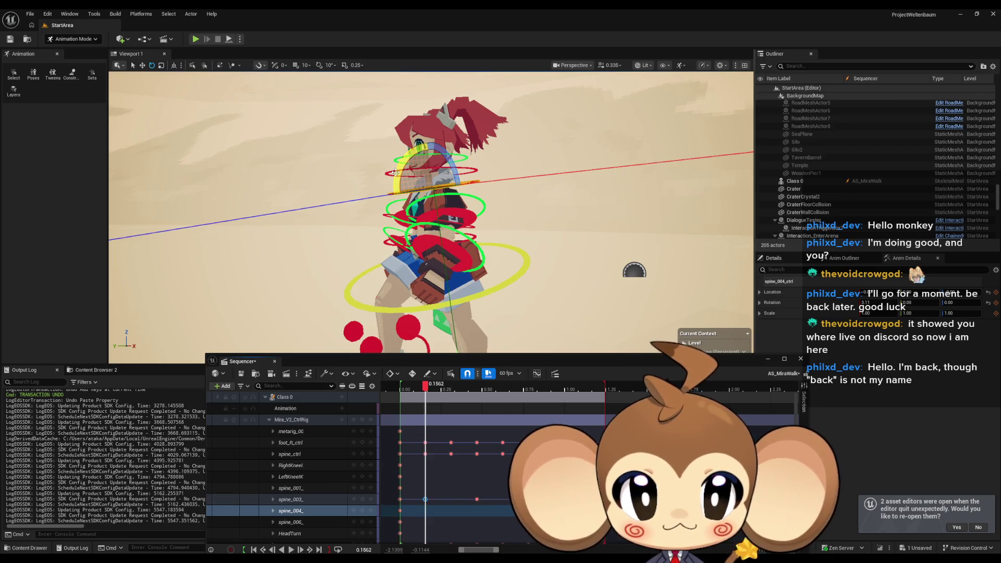
left_click_drag(395, 172, 397, 181)
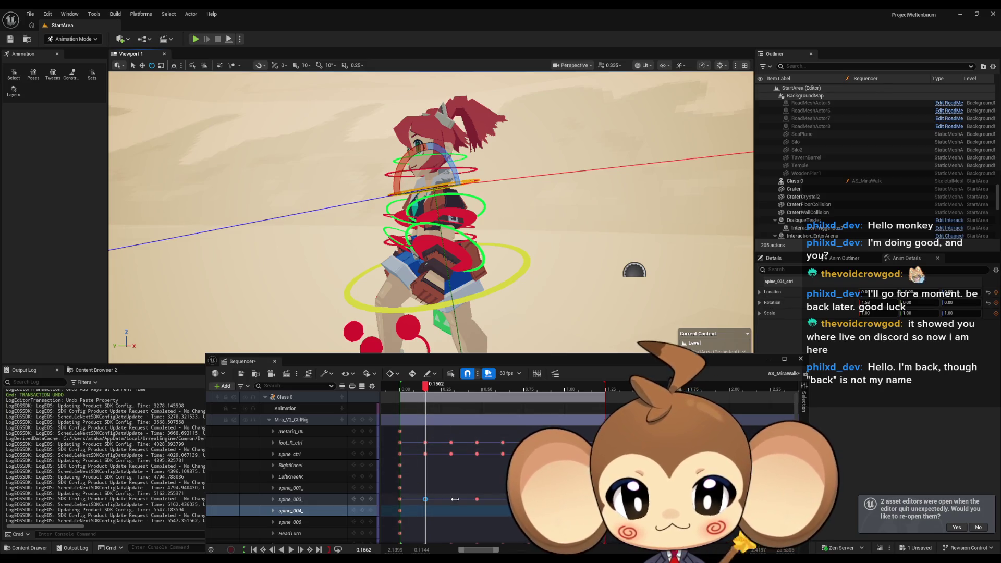
key("ctrl+z")
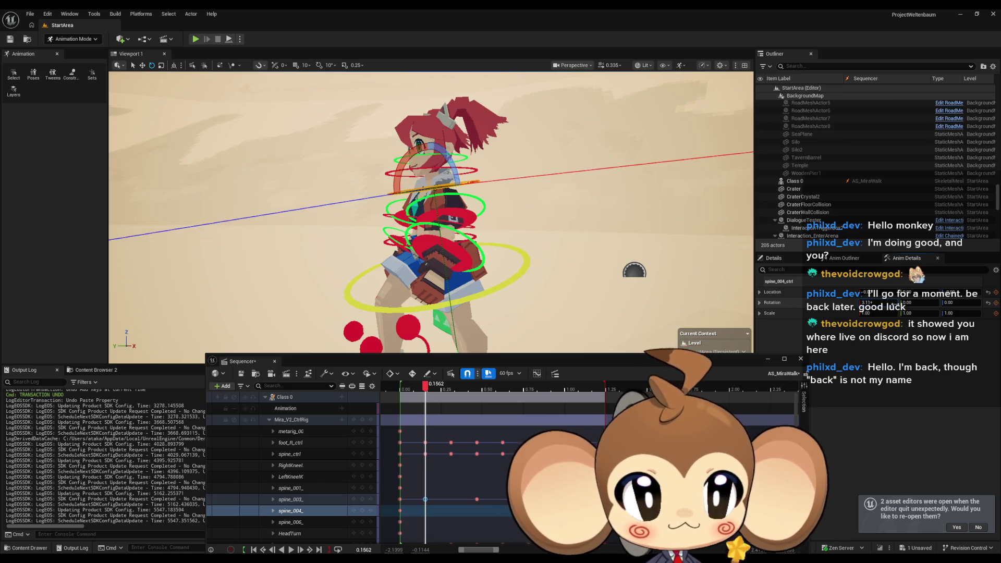
key("Return")
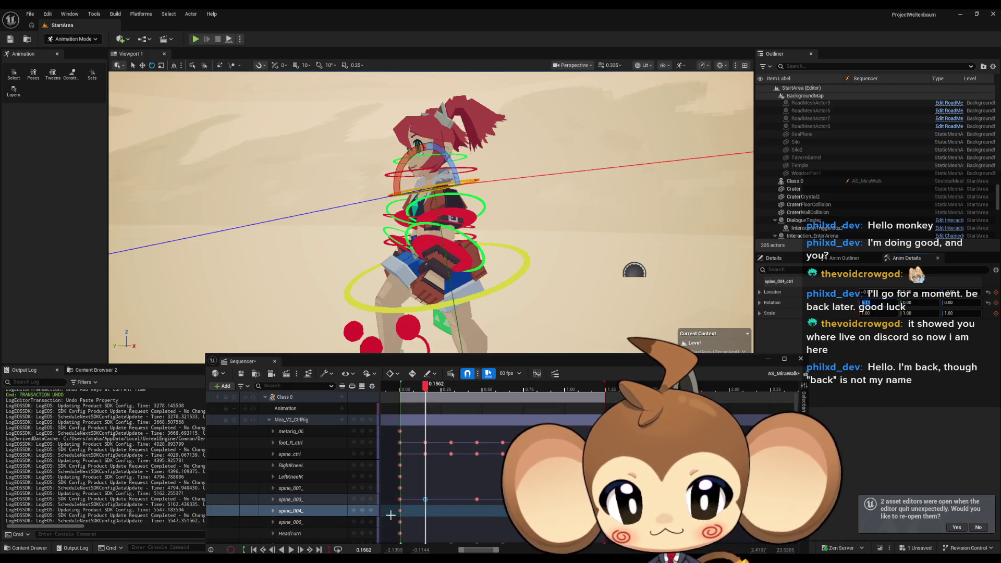
left_click(364, 511)
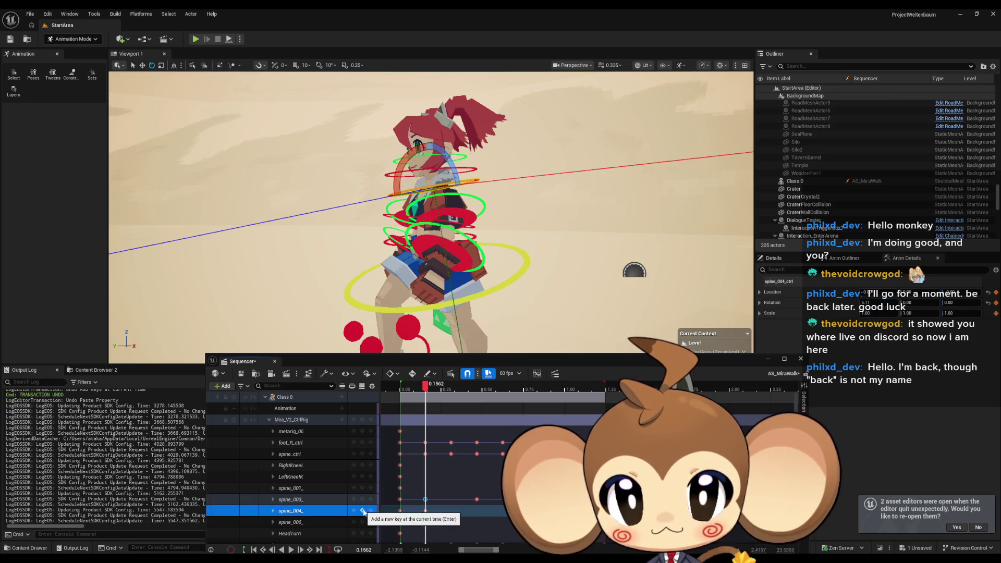
Key spine_004_ X rotation at about 1.11 at 0.4688
left_click(866, 302)
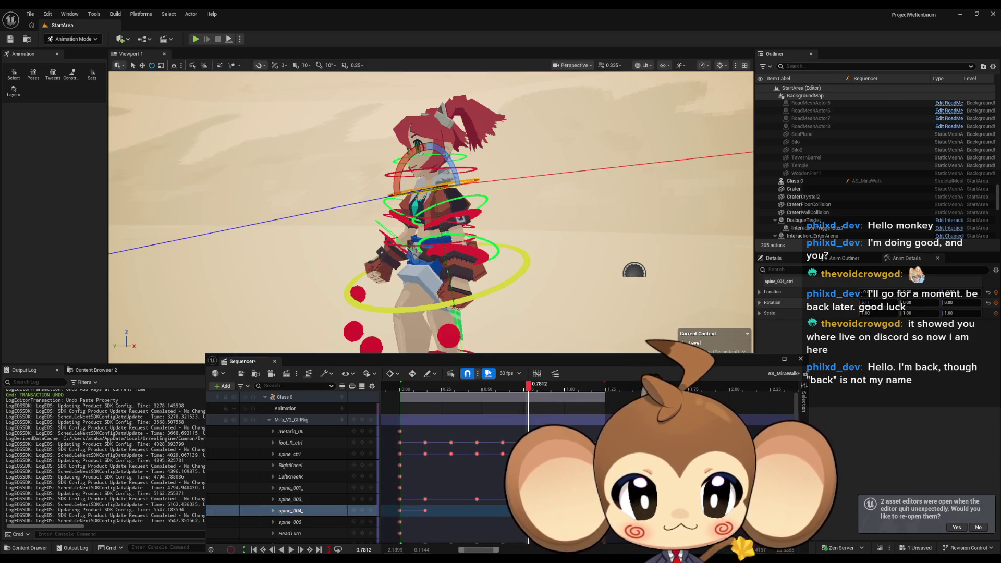
left_click(362, 512)
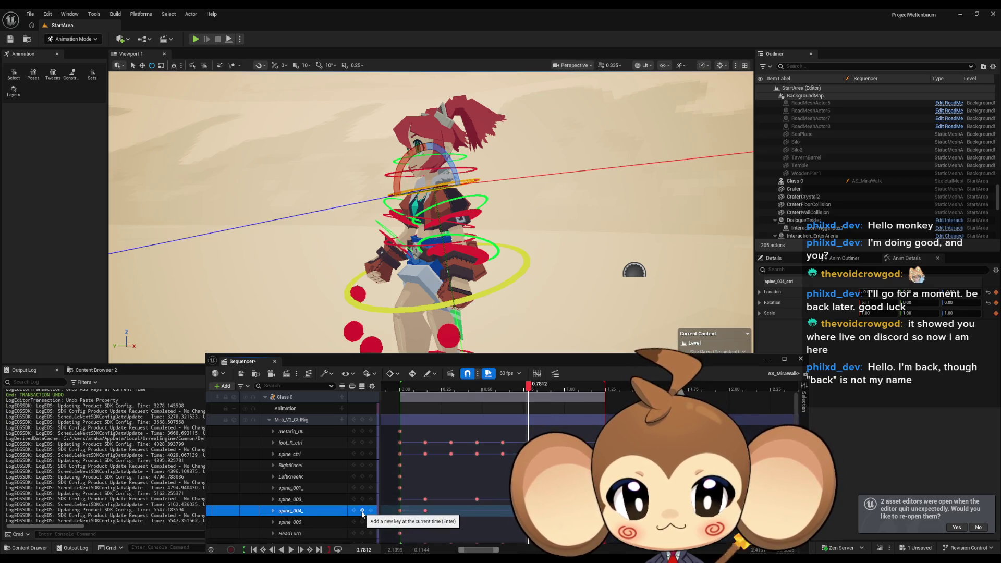
left_click(478, 500)
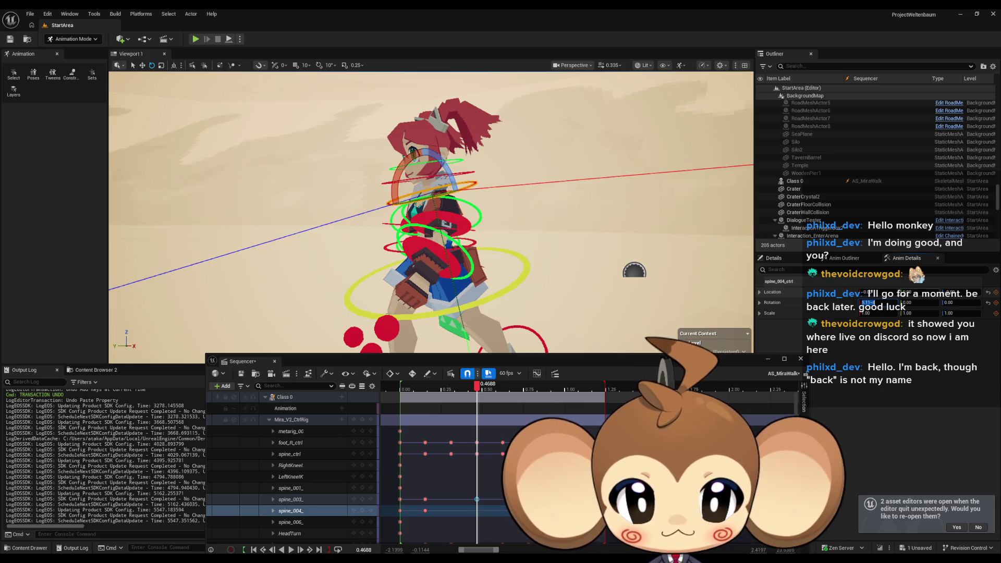
left_click_drag(866, 302, 882, 302)
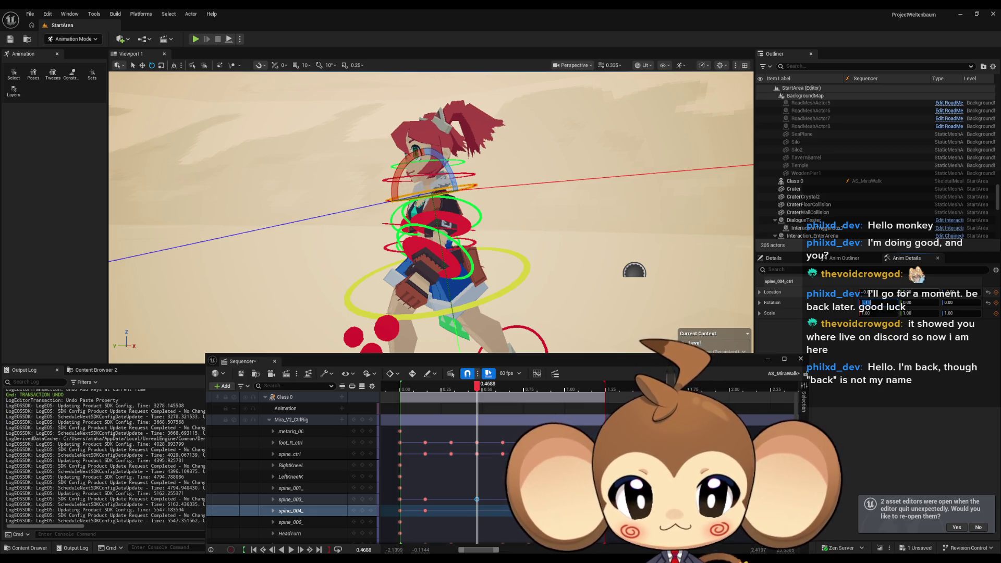
left_click(362, 511)
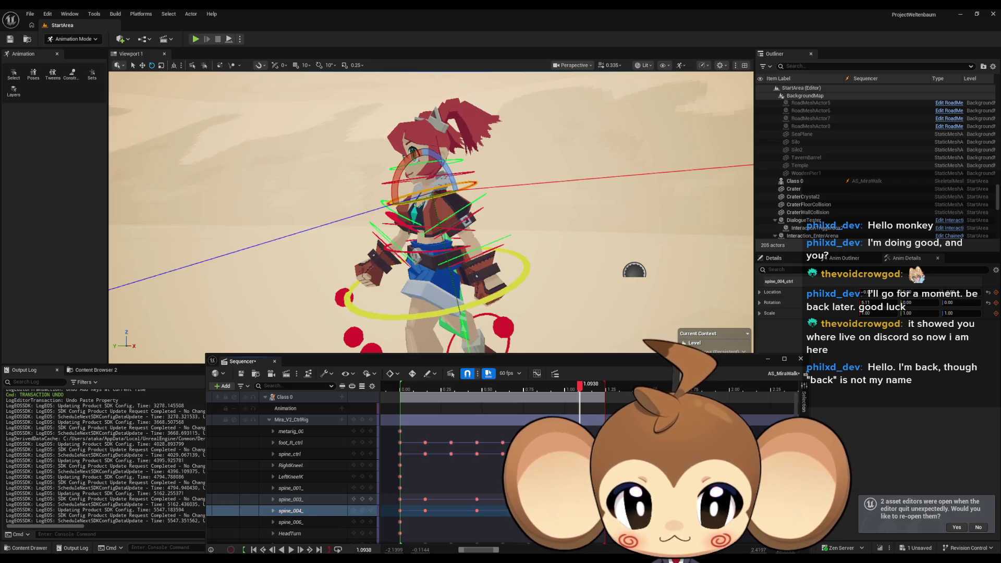
Set spine_004_ X rotation to 1.11 at 1.0938, jump to the range end, and play the walk
left_click(350, 514)
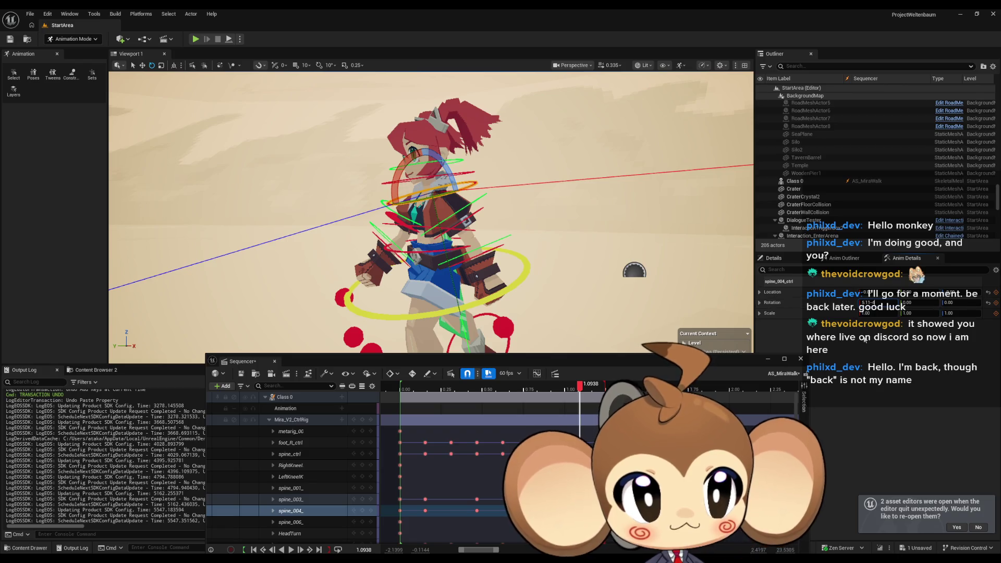
left_click_drag(867, 302, 876, 303)
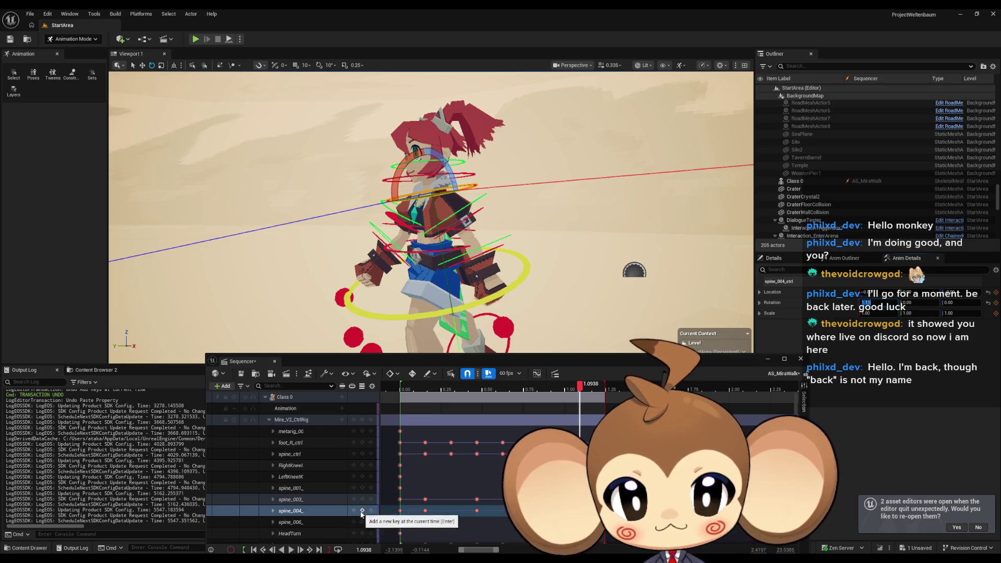
left_click(324, 511)
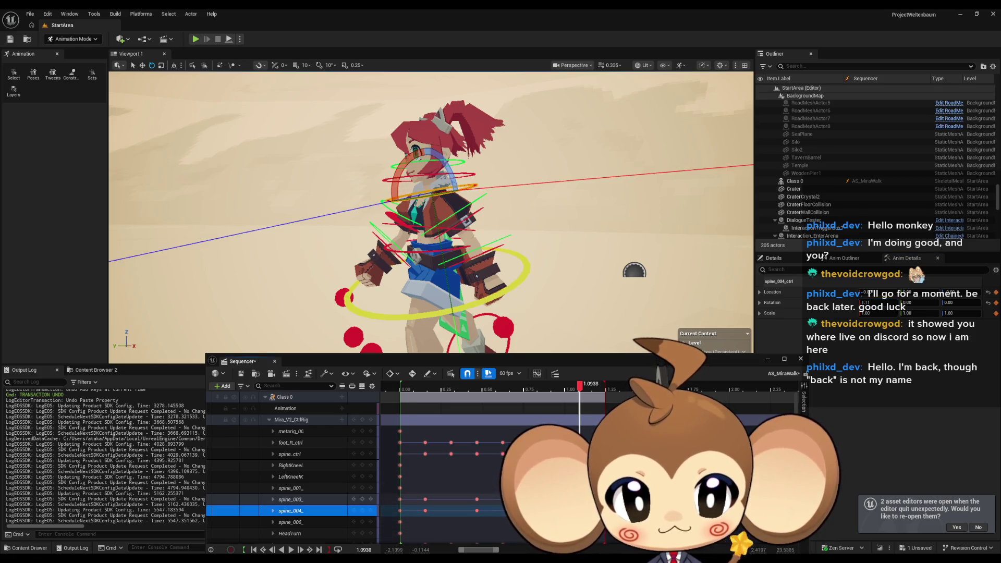
key("ctrl+Right")
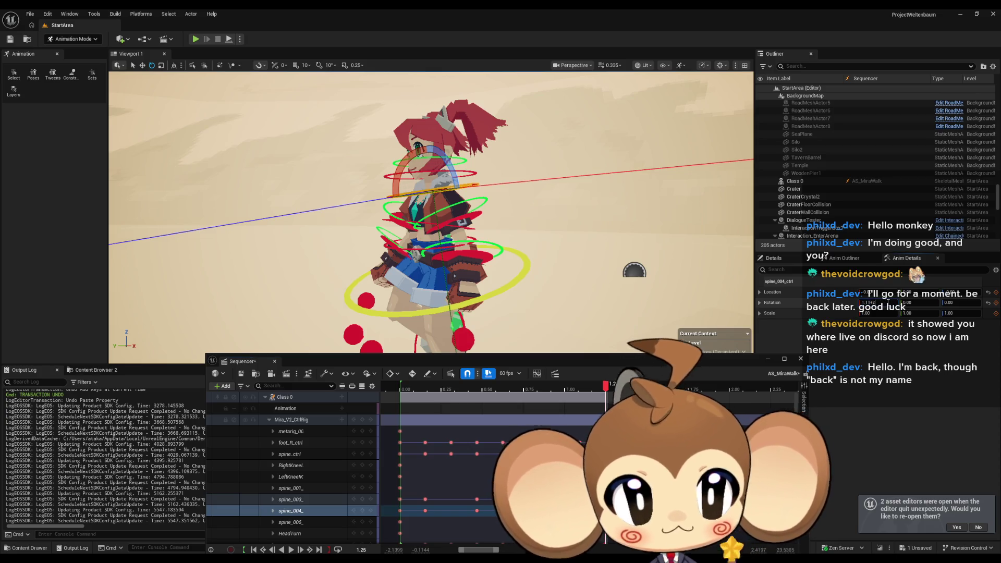
left_click(888, 302)
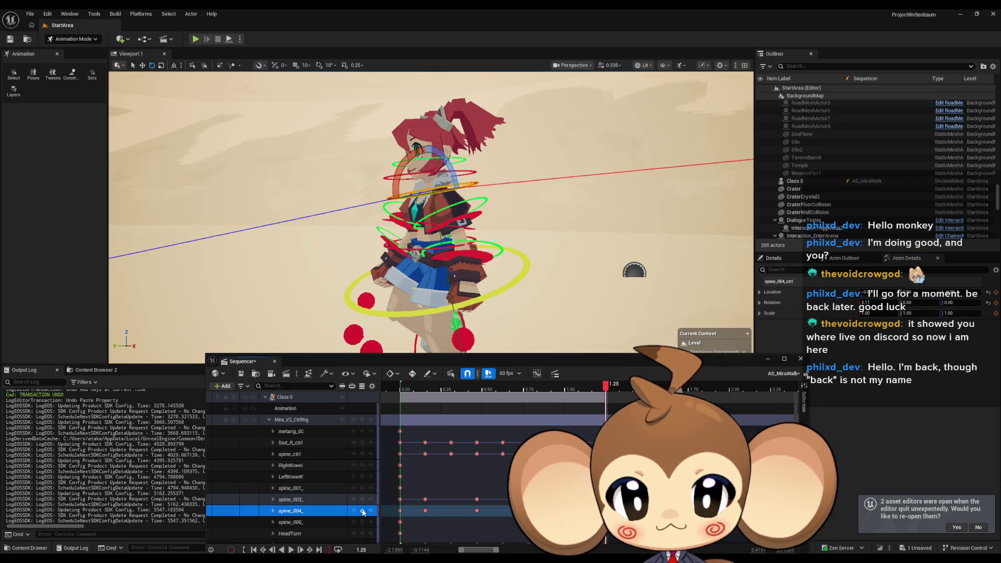
left_click(291, 549)
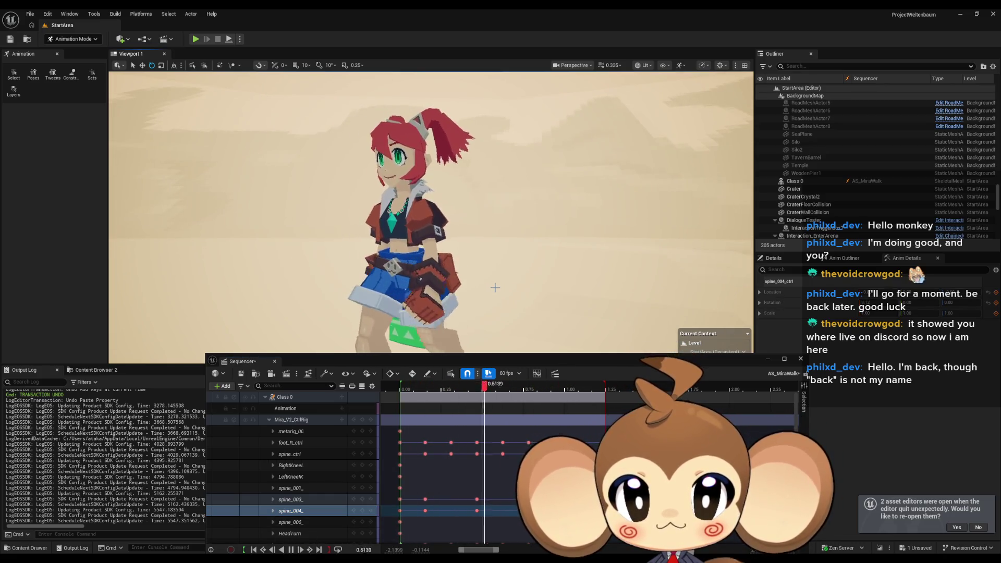
Zoom and orbit toward the character's feet during playback, then pause the walk cycle
scroll(495, 288, "up", 5)
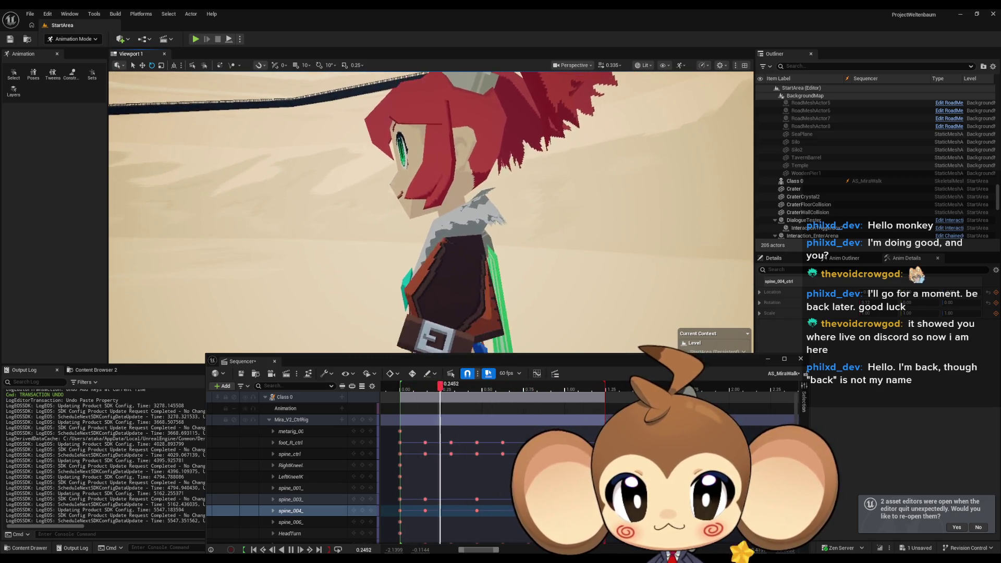
scroll(495, 287, "down", 5)
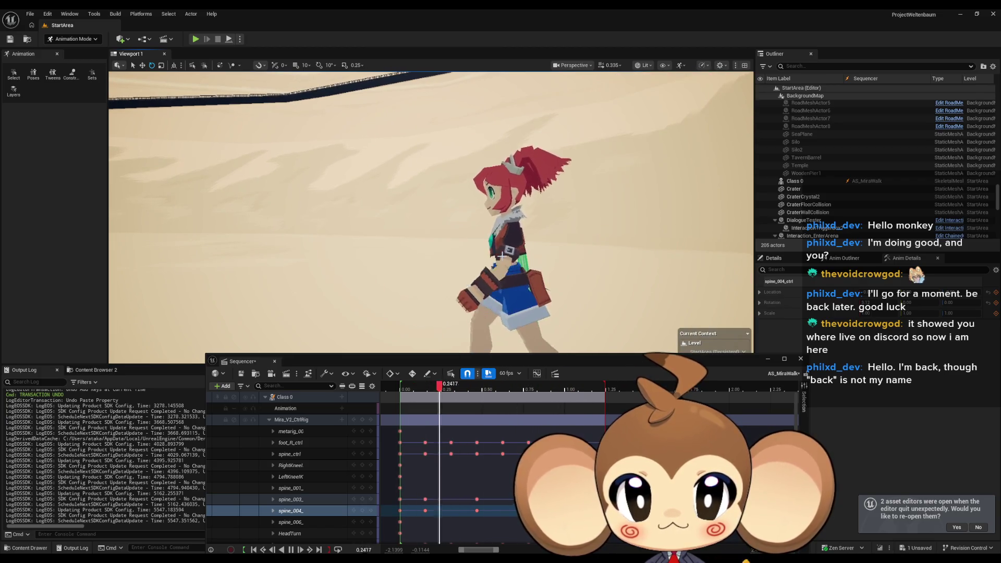
scroll(501, 256, "down", 4)
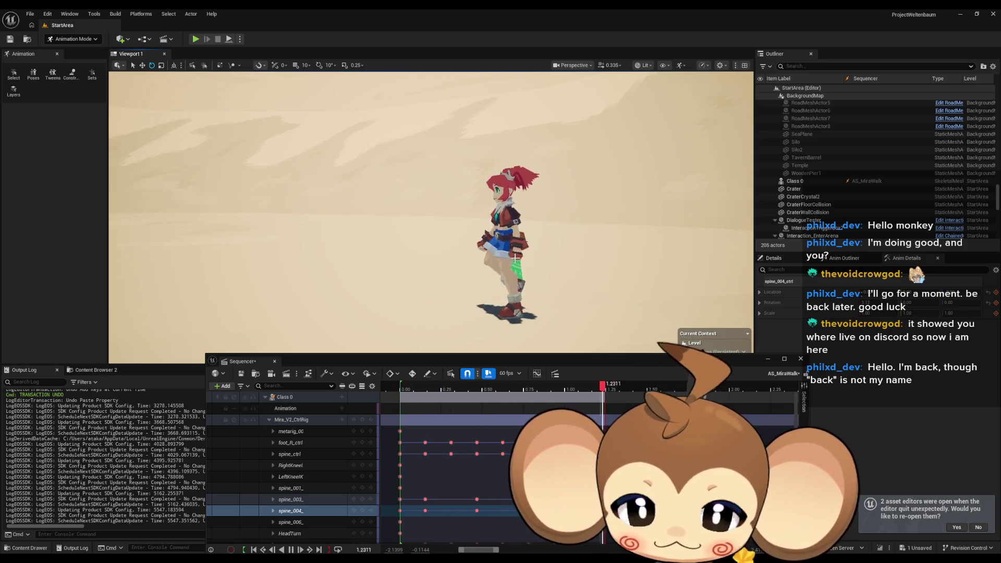
scroll(499, 257, "down", 3)
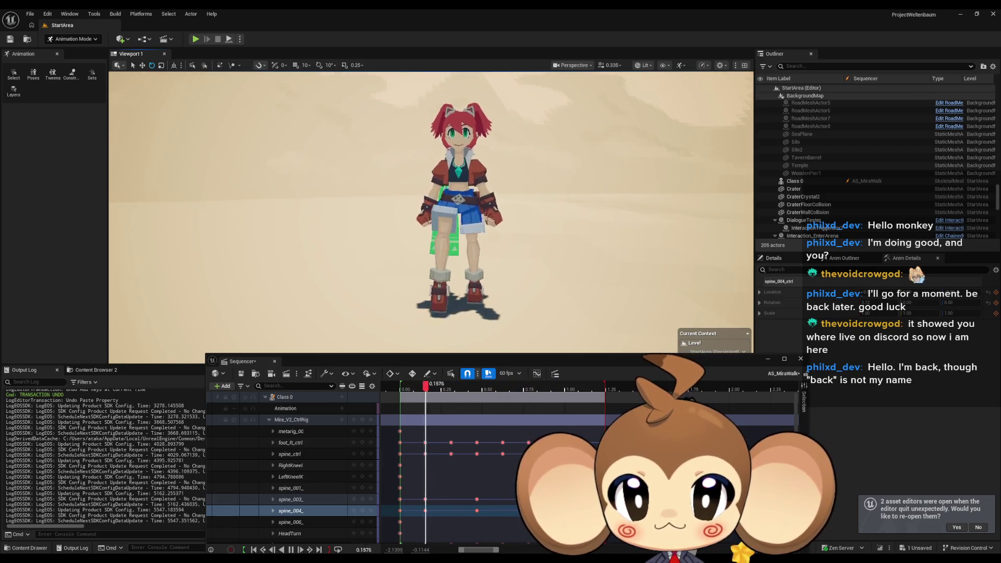
left_click_drag(365, 219, 433, 218)
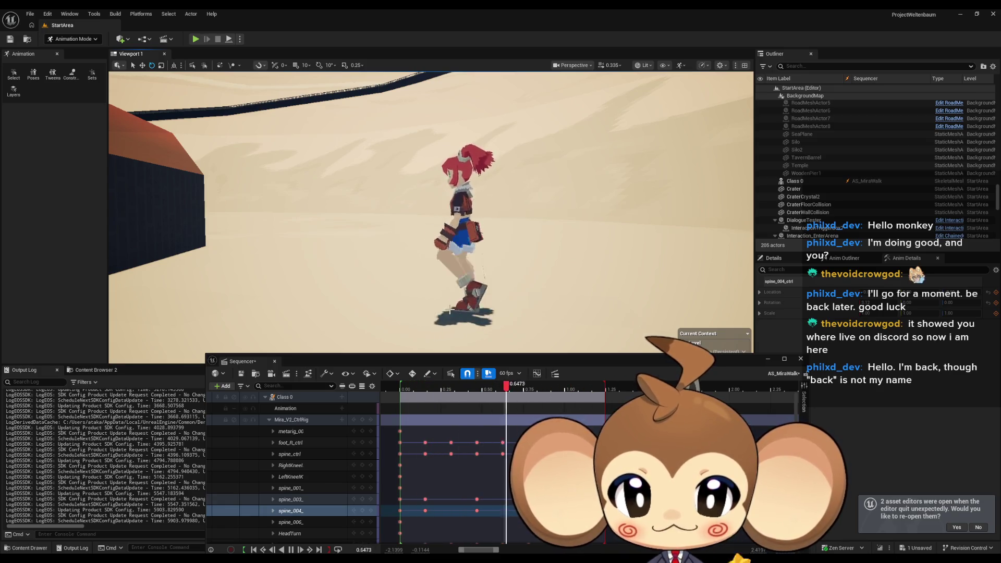
left_click_drag(482, 311, 527, 307)
scroll(462, 230, "up", 8)
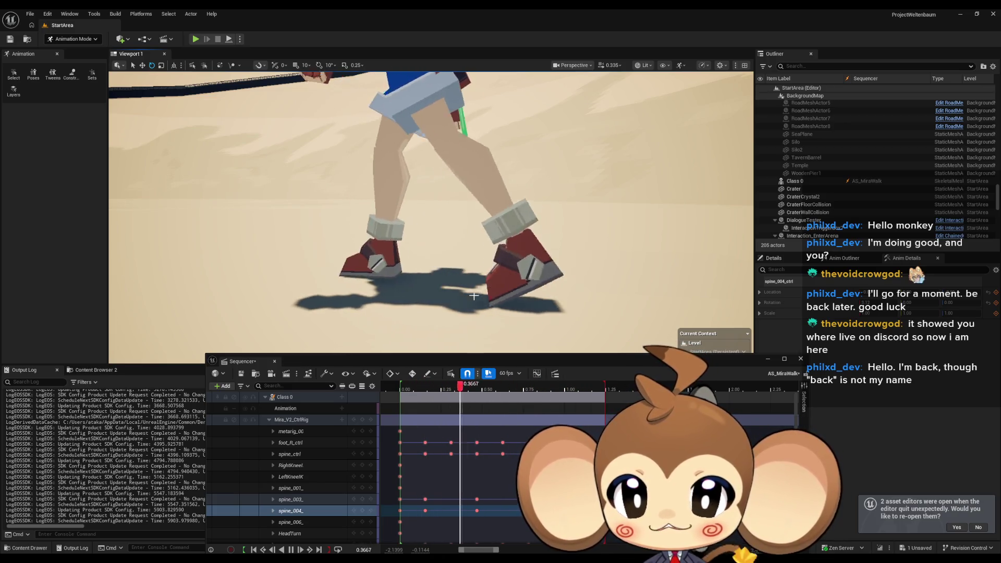
left_click(549, 386)
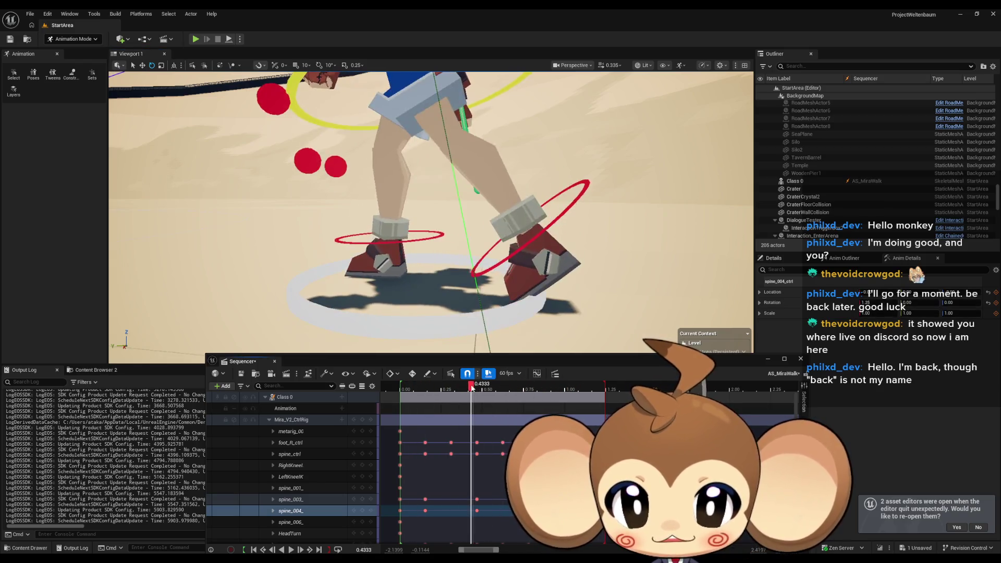
Select foot_L_ctrl and scrub the walk from 0.2167 to 0.7833, orbiting around the left foot
left_click_drag(549, 386, 551, 386)
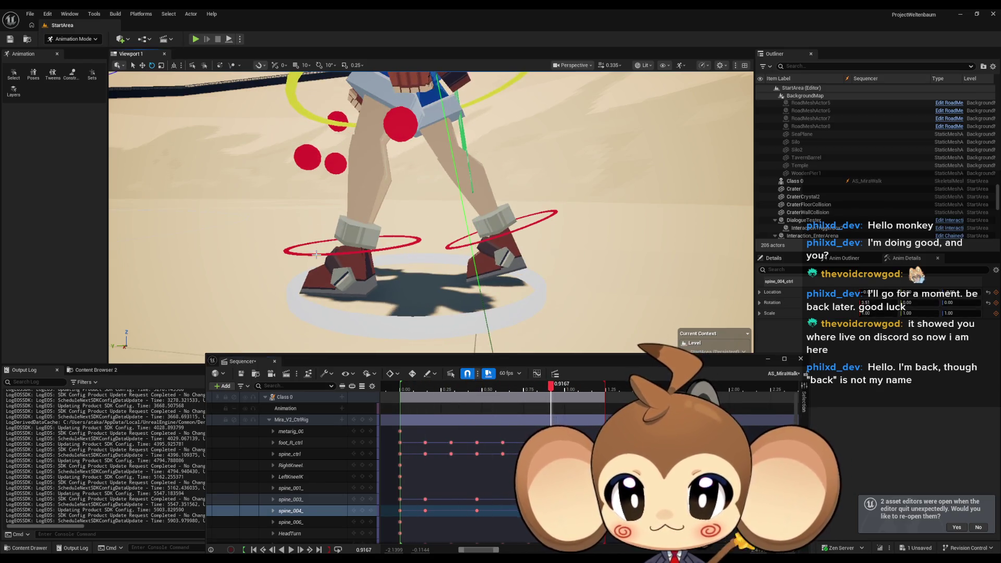
left_click(350, 249)
left_click(437, 387)
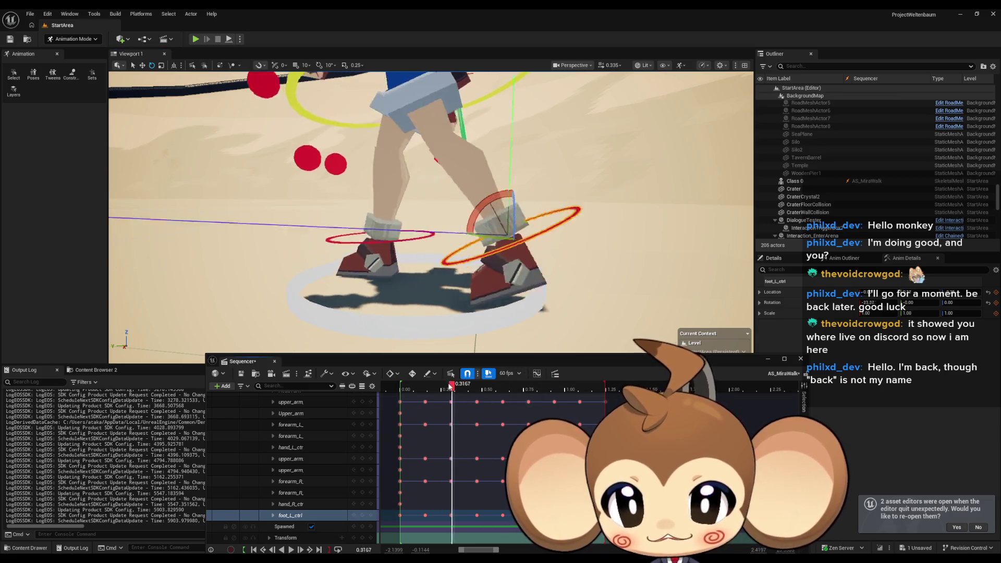
mouse_move(436, 386)
left_mouse_down()
mouse_move(617, 395)
mouse_move(570, 399)
mouse_move(618, 396)
mouse_move(569, 400)
mouse_move(589, 399)
left_mouse_up()
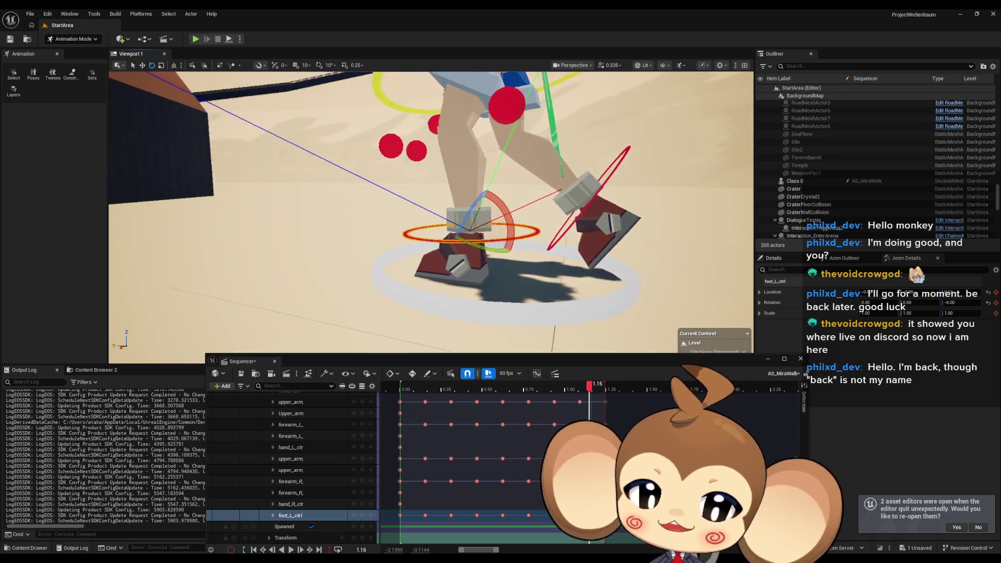
left_click_drag(417, 208, 547, 209)
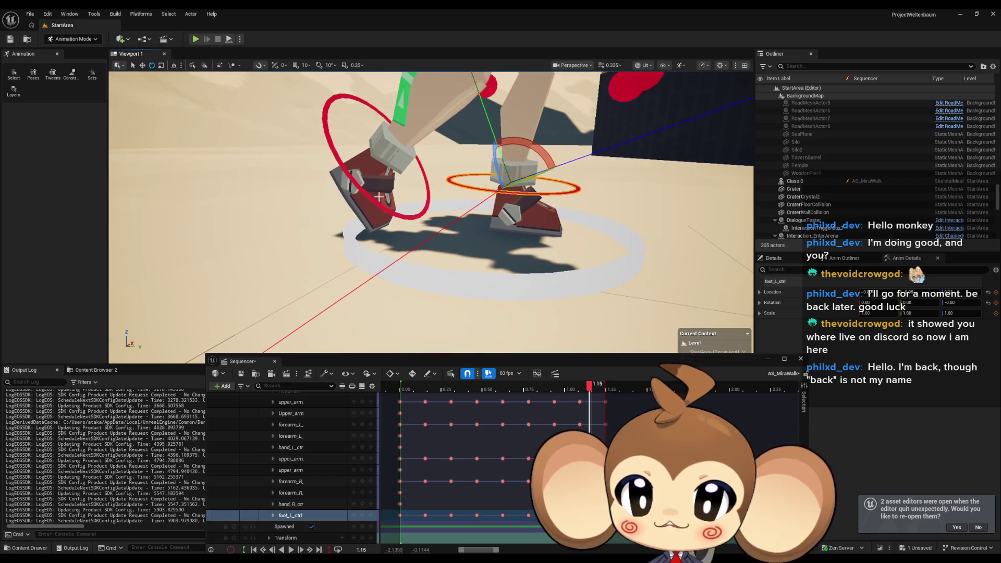
Select foot_R_ctrl, scrub back to 0.30, then play the walk and stop near 0.6333
left_click(425, 193)
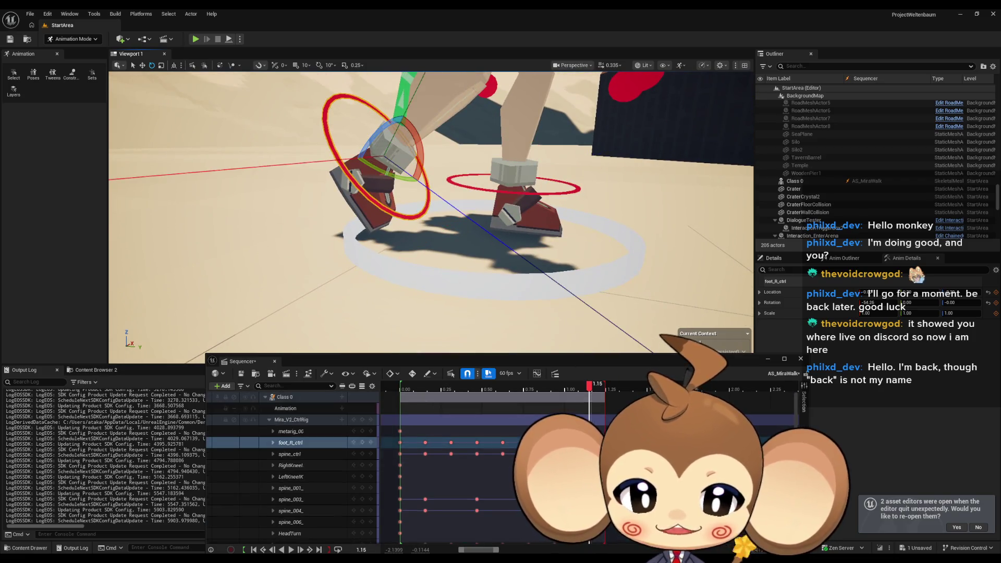
mouse_move(583, 383)
left_mouse_down()
mouse_move(415, 383)
mouse_move(475, 382)
left_mouse_up()
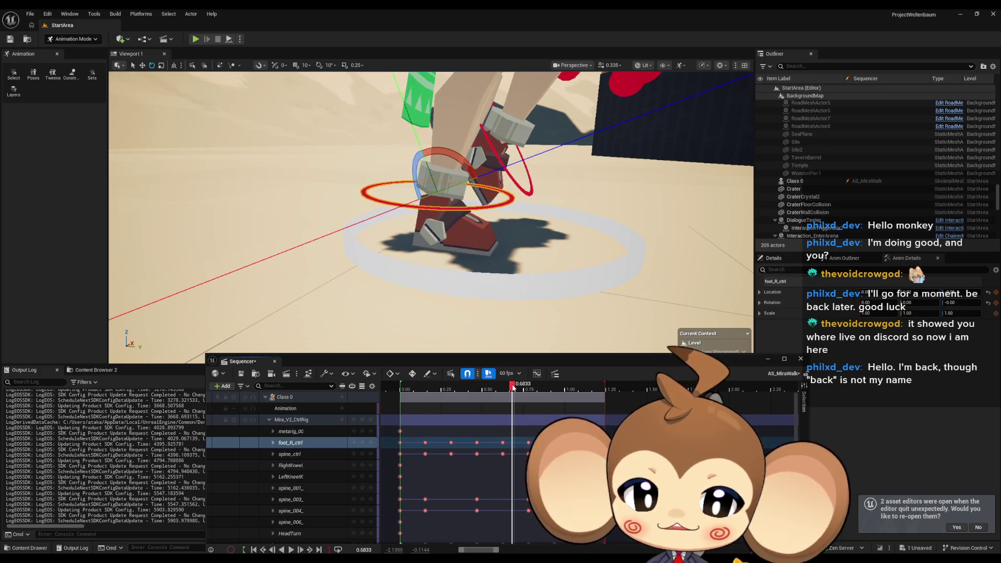
mouse_move(464, 385)
left_mouse_down()
mouse_move(477, 386)
mouse_move(433, 384)
mouse_move(532, 384)
mouse_move(480, 384)
left_mouse_up()
left_click(291, 549)
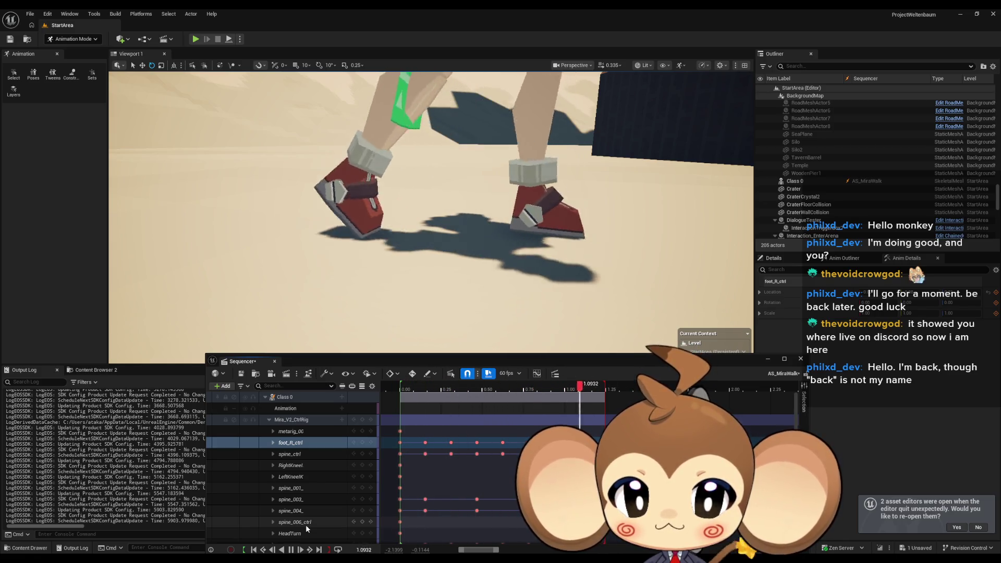
left_click_drag(484, 390, 503, 390)
Delete the foot_R_ctrl key at 0.625 and play the walk to check it without that key
left_click(501, 443)
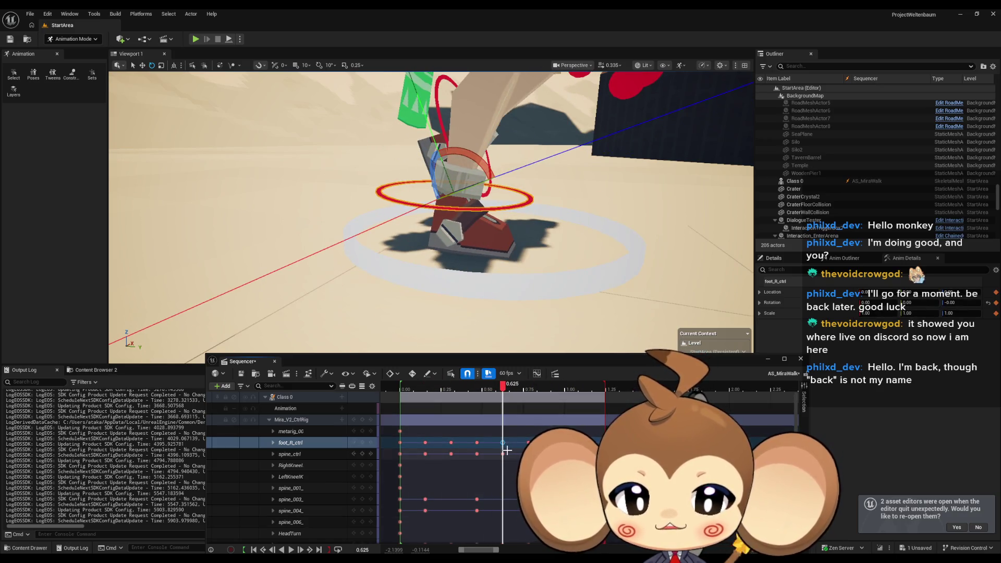
key("Delete")
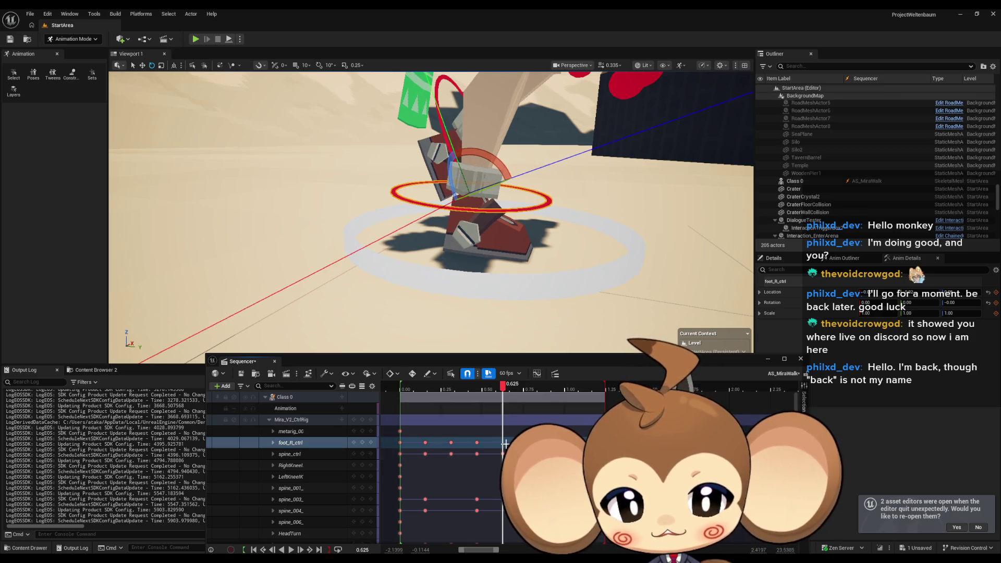
left_click(292, 550)
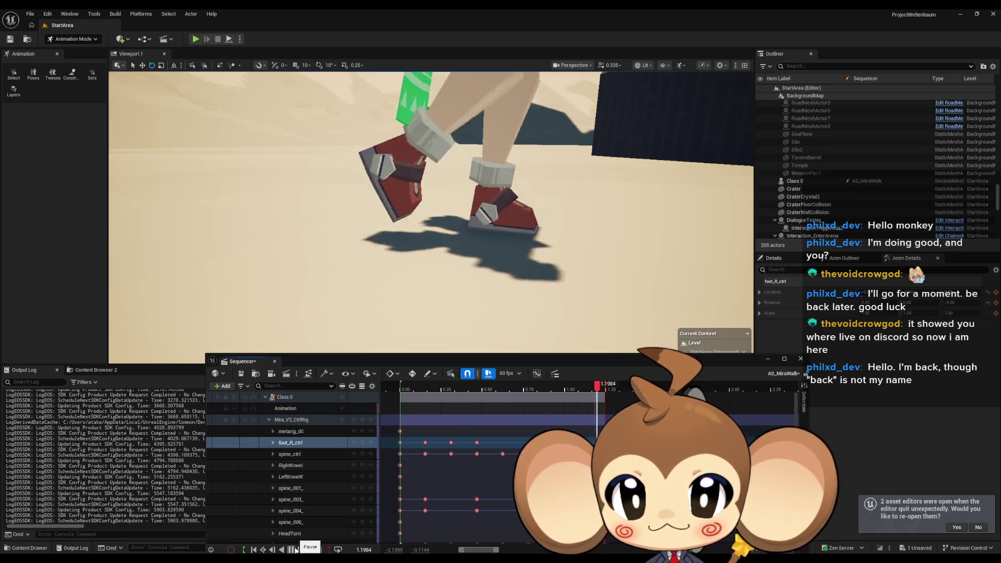
left_click(295, 549)
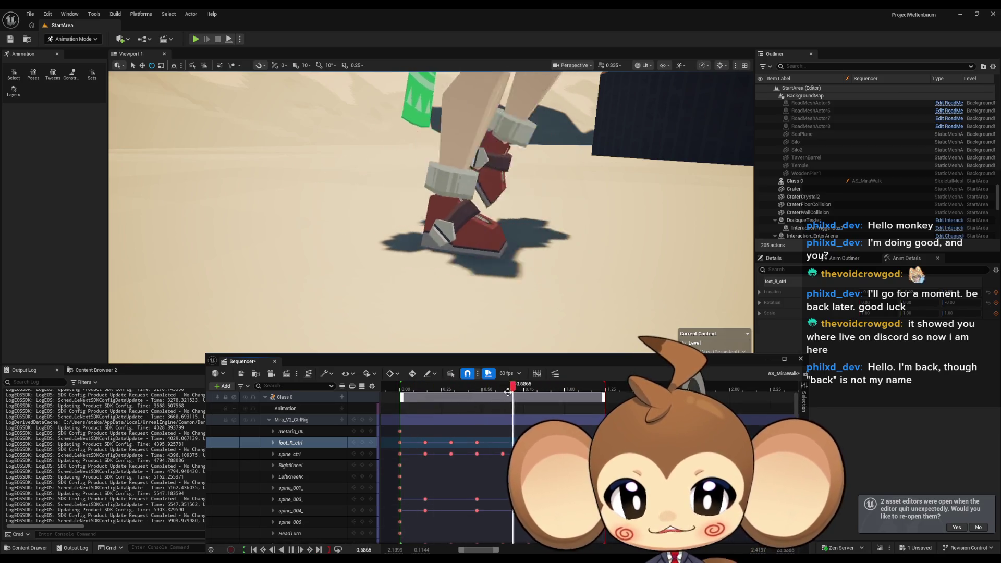
Re-key the right foot at 0.625, then select the left foot control and return to 0.1667
key("Return")
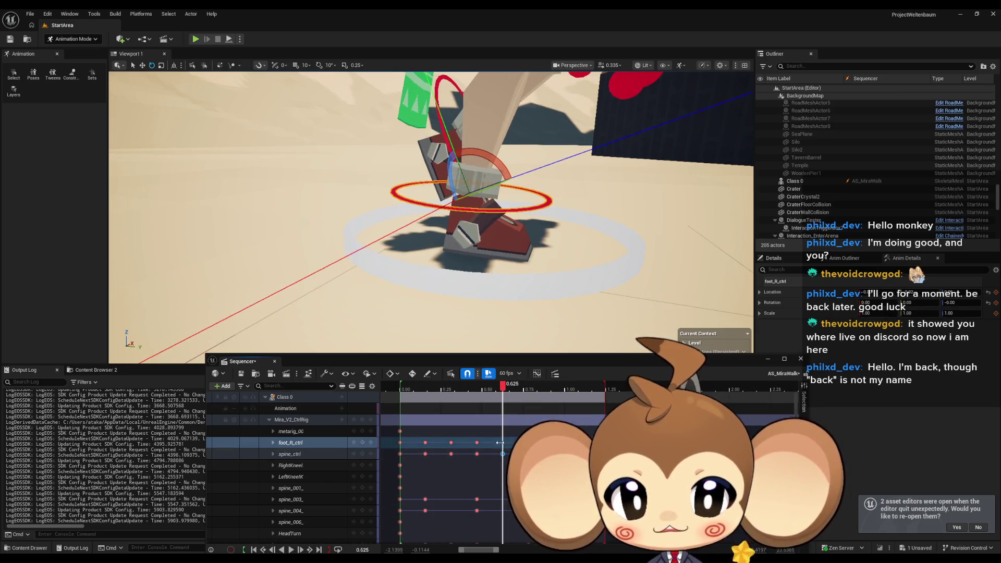
left_click(412, 446)
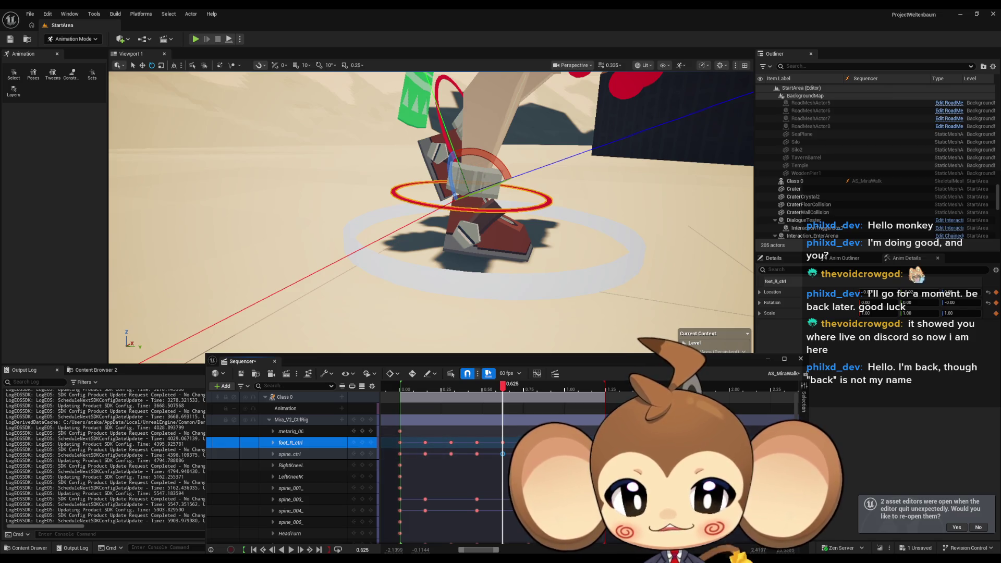
left_click(505, 442)
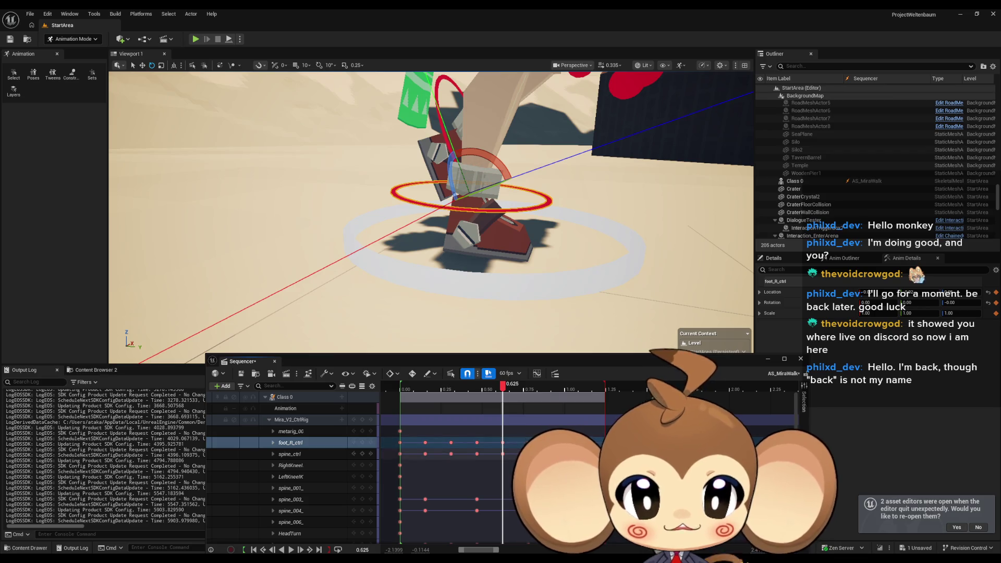
left_click(503, 442)
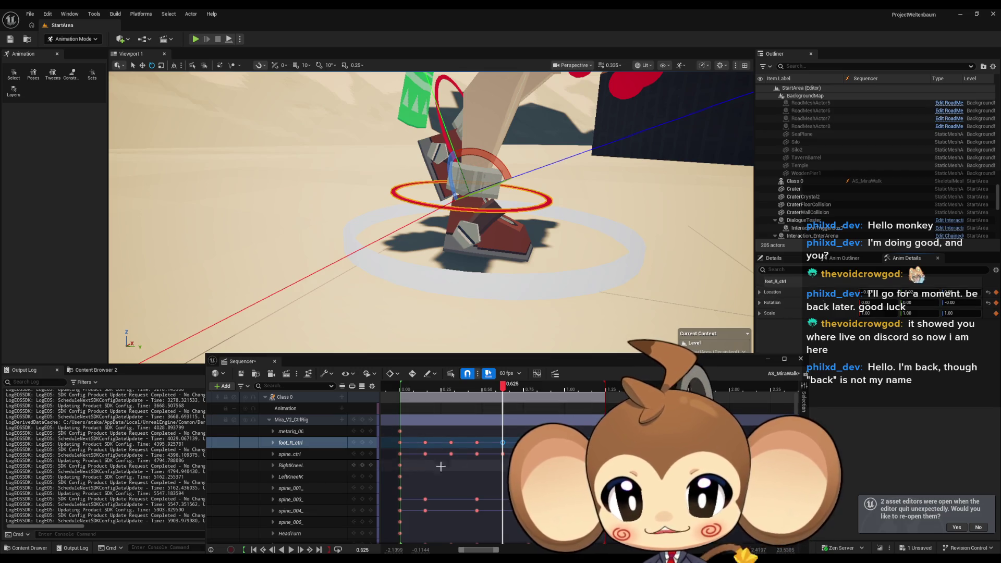
left_click(437, 92)
scroll(509, 456, "up", 5)
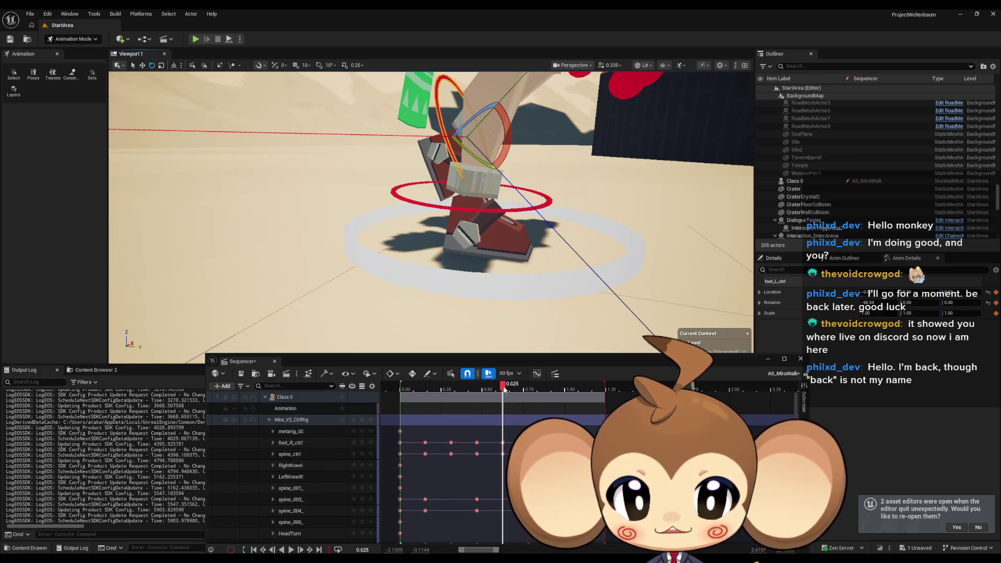
left_click_drag(503, 388, 401, 391)
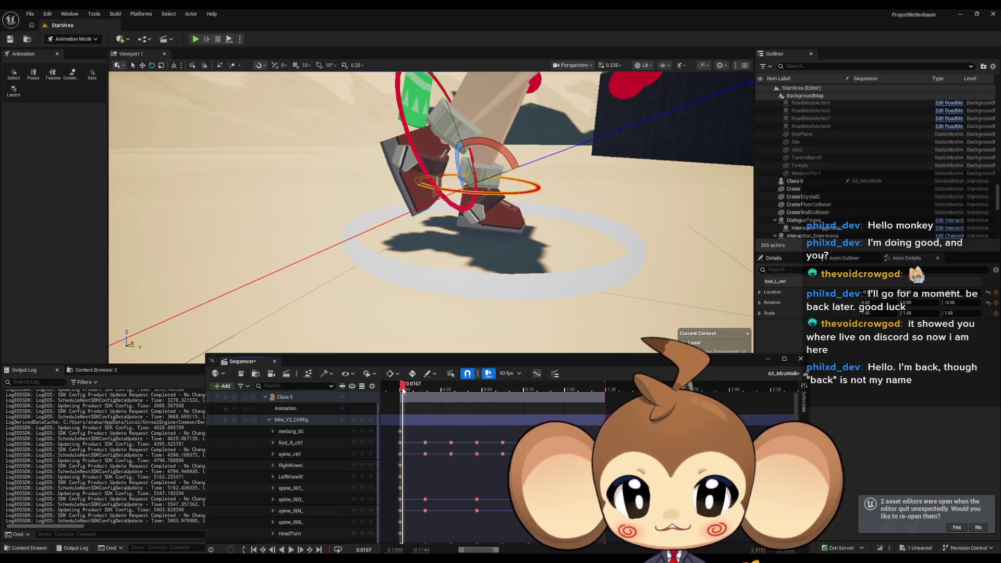
Nudge the foot_L_ctrl control at the start and at 1.25, then play the walk to review it
scroll(456, 485, "down", 5)
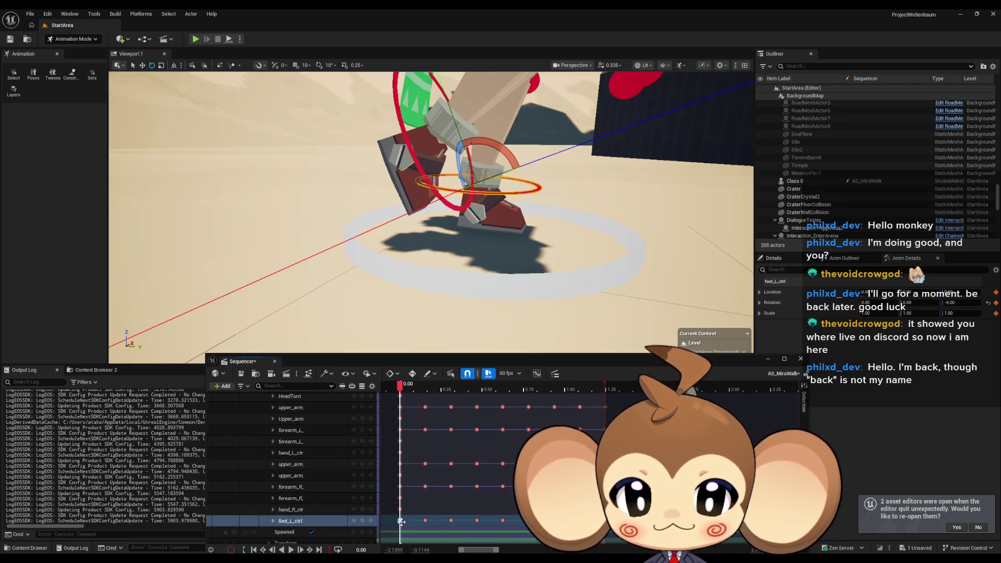
left_click_drag(836, 295, 836, 295)
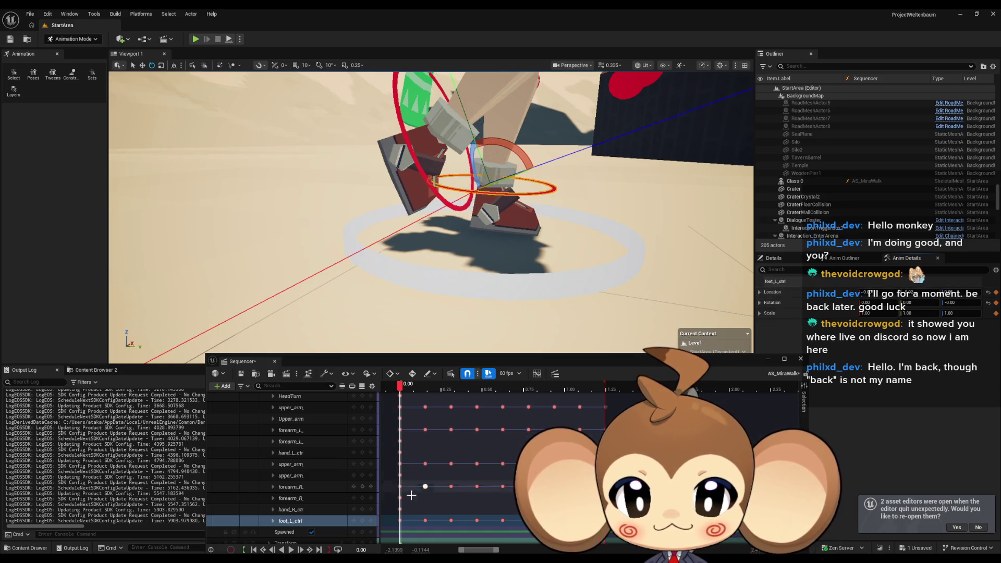
left_click(364, 521)
left_click(605, 388)
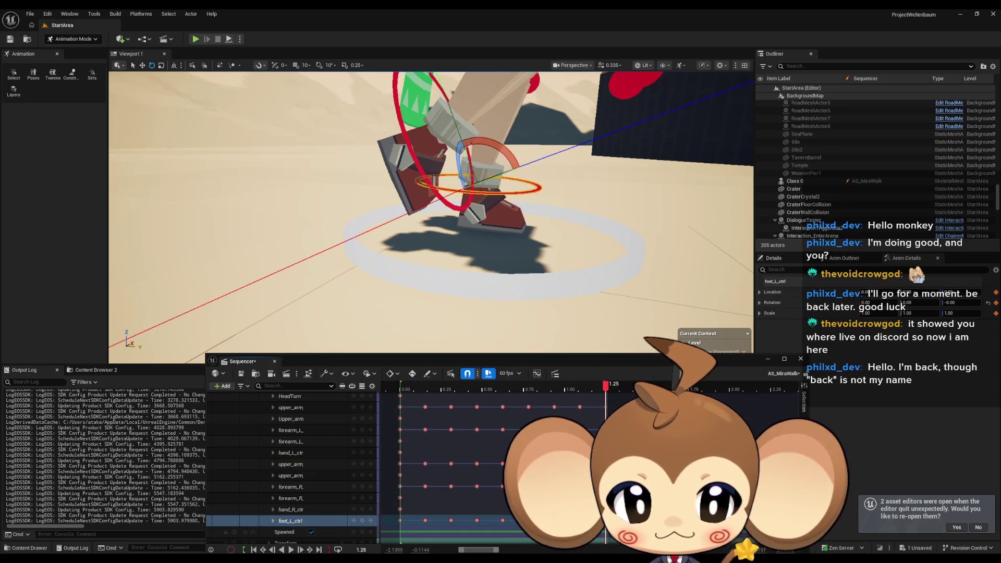
left_click_drag(835, 294, 835, 295)
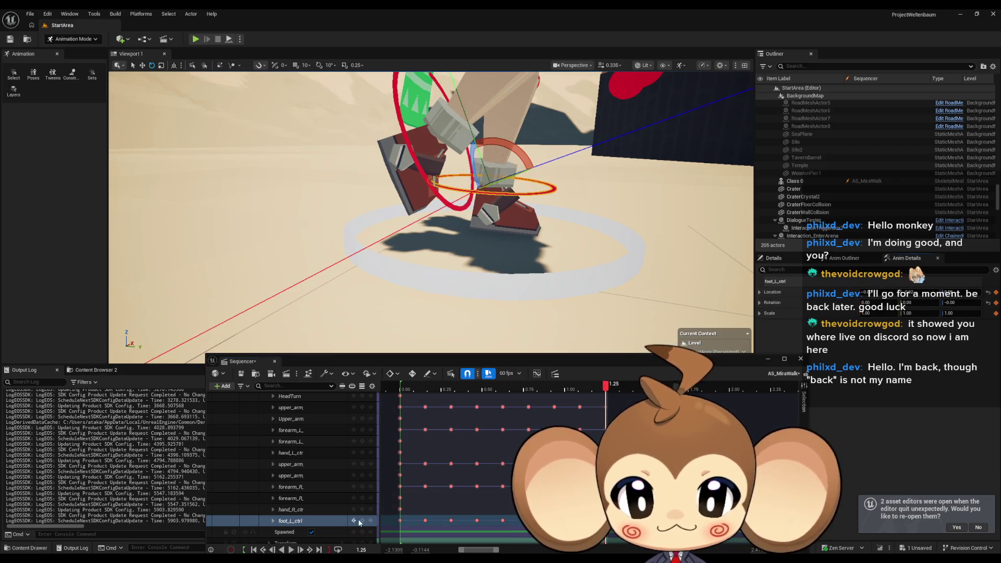
left_click(292, 550)
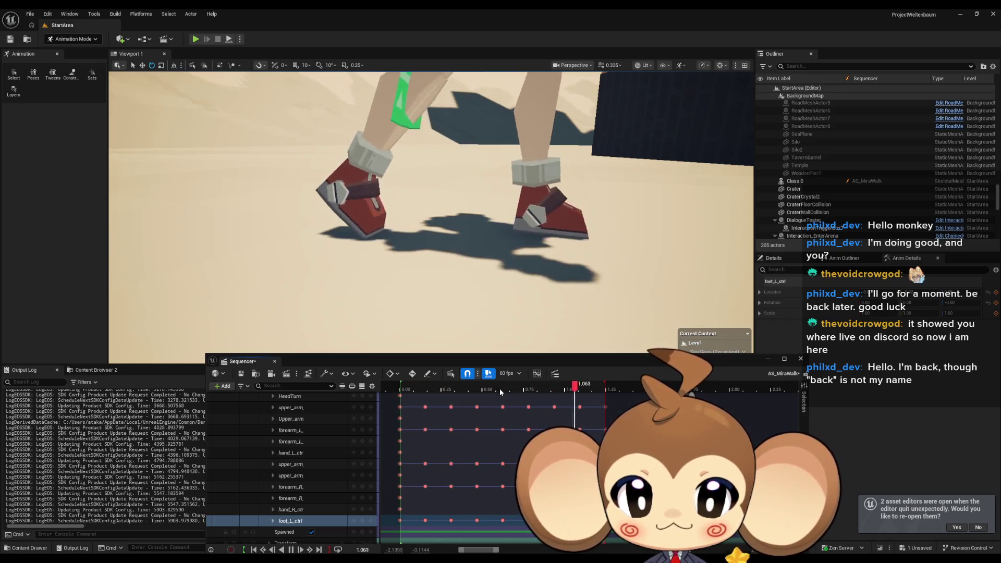
left_click(598, 390)
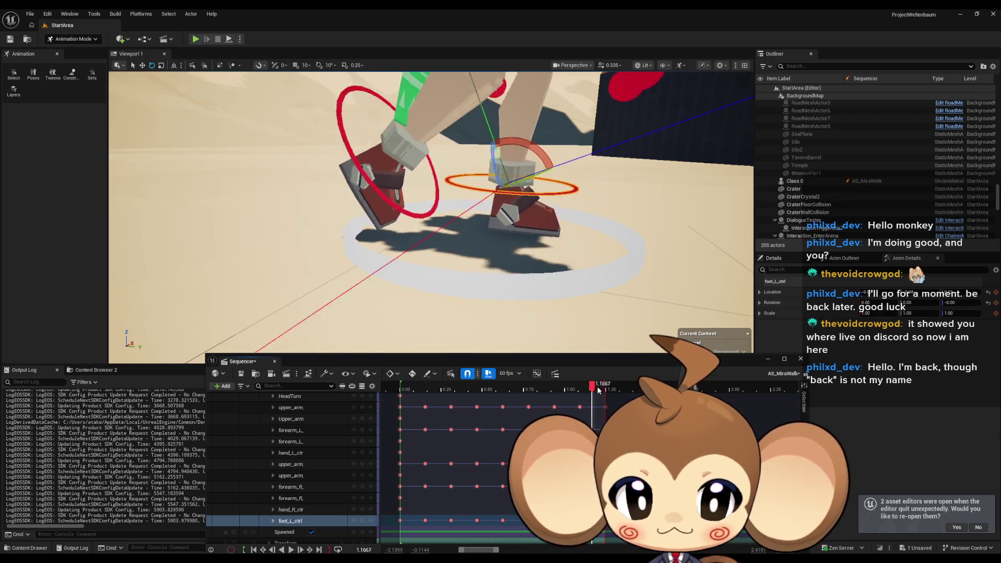
key("Left")
key("Left")
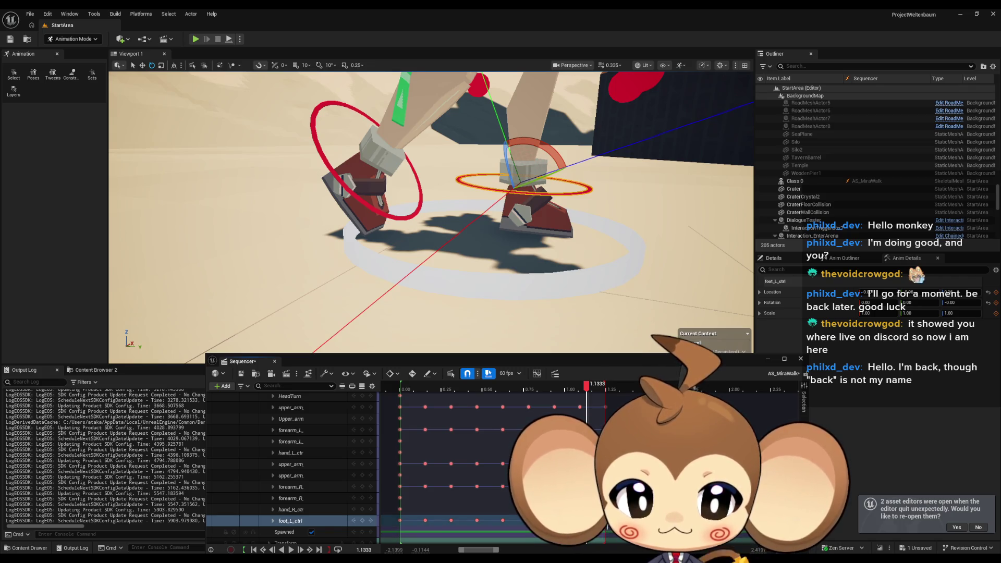
key("End")
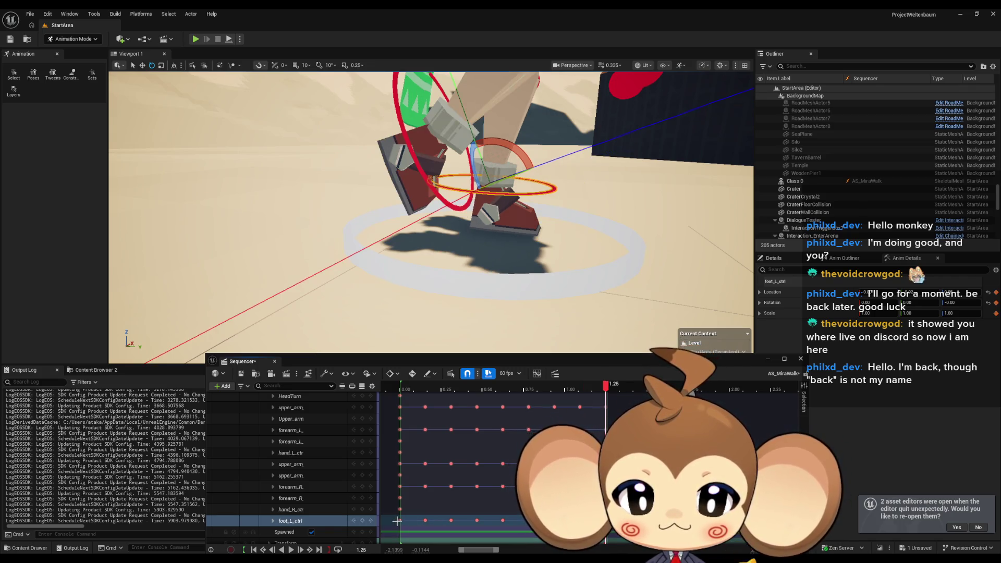
Set the foot_L_ctrl key at 0.1562 to Linear interpolation and start playback
left_click(423, 520)
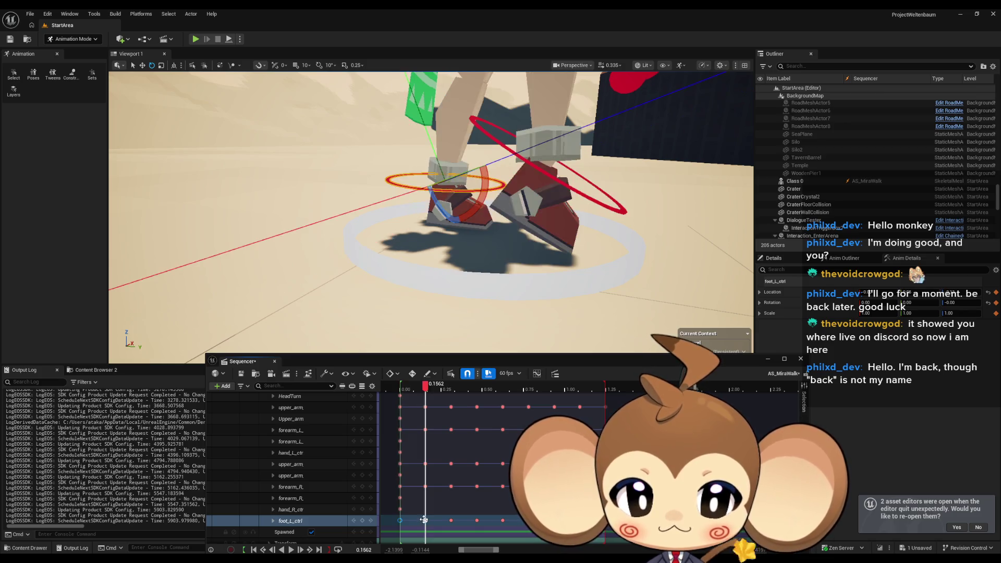
right_click(425, 520)
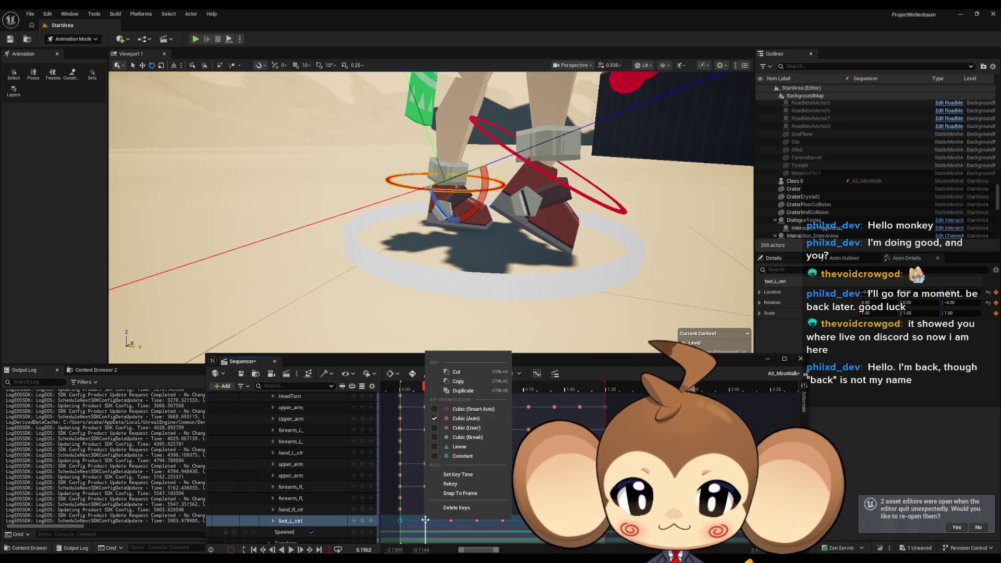
left_click(478, 447)
key("space")
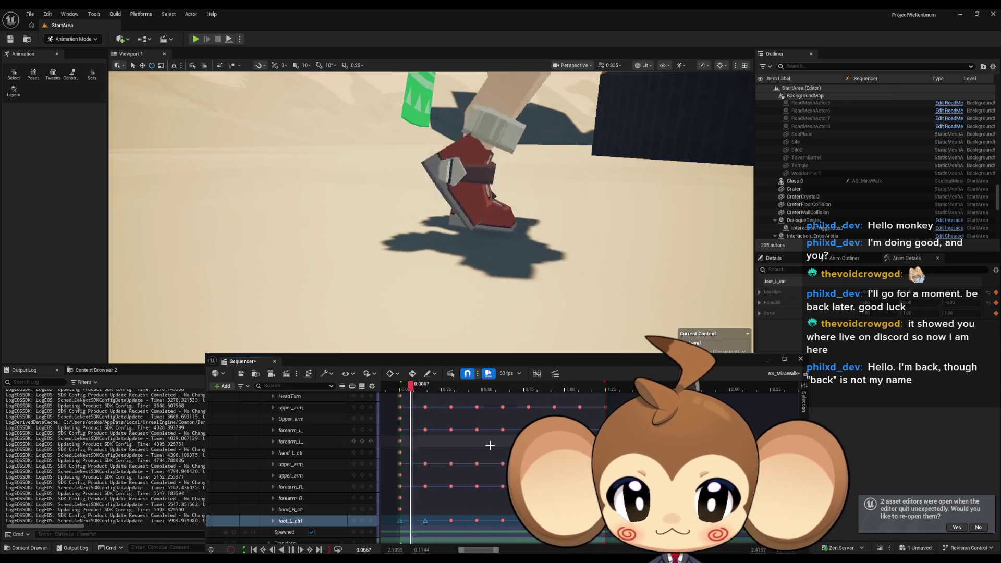
Stop near 0.63, set the foot_R_ctrl key to Linear interpolation, and play the walk
scroll(495, 443, "up", 5)
scroll(500, 442, "up", 1)
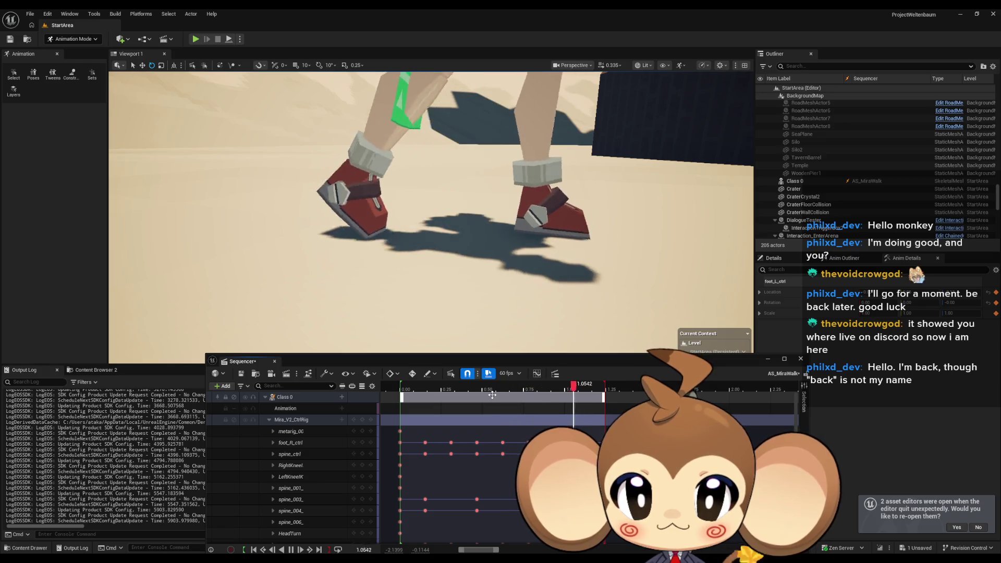
scroll(498, 438, "down", 5)
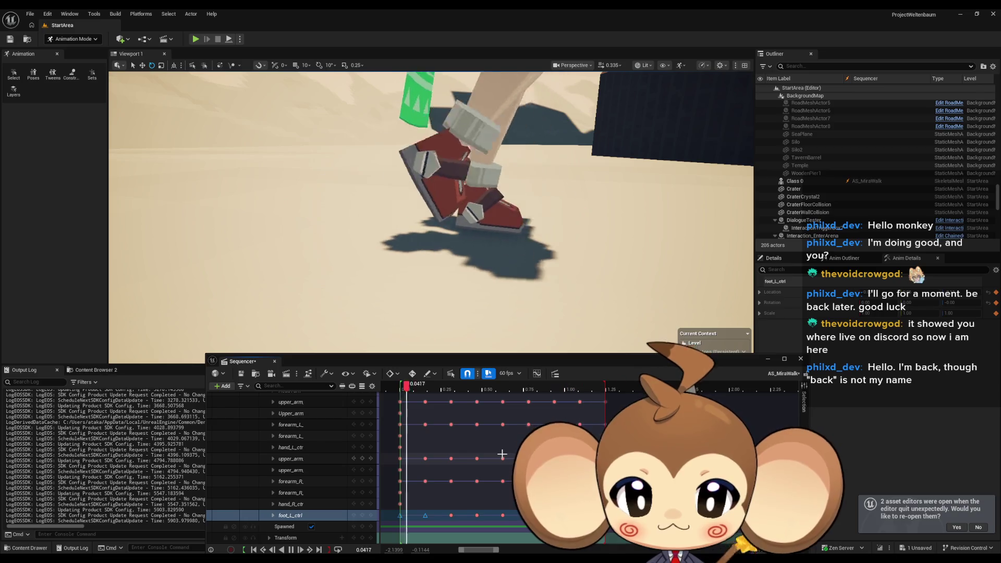
scroll(501, 448, "up", 5)
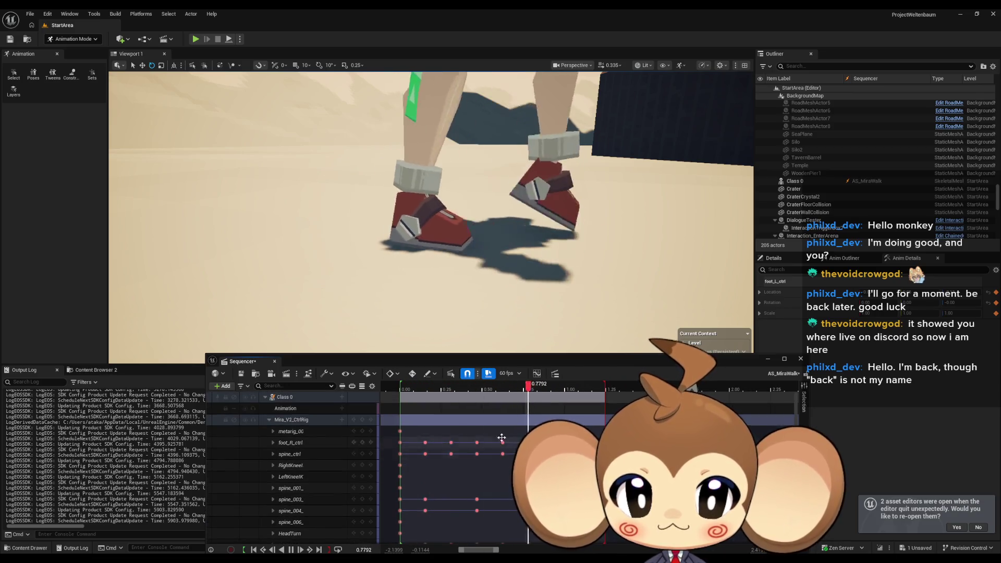
left_click_drag(500, 390, 506, 392)
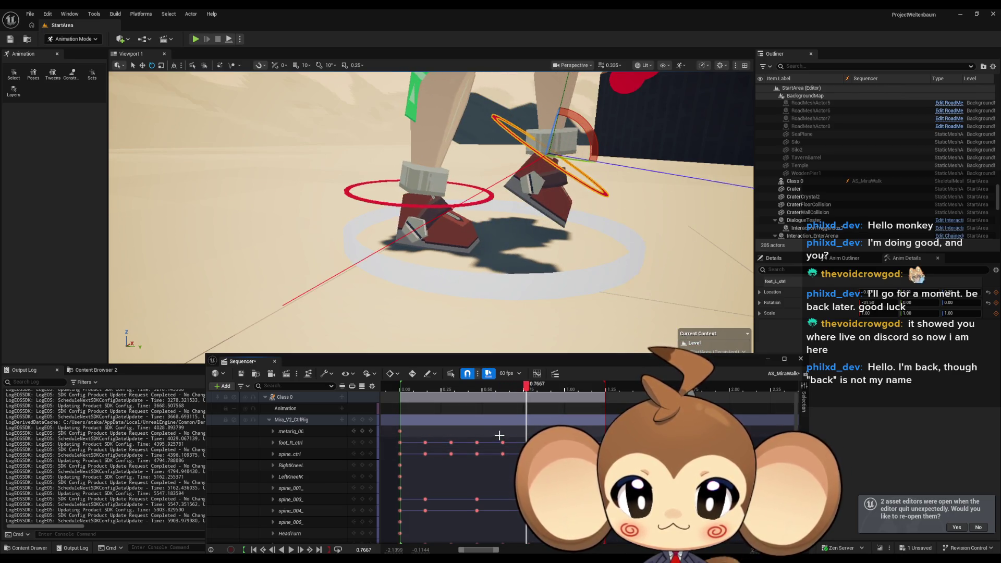
left_click_drag(525, 443, 528, 444)
right_click(531, 444)
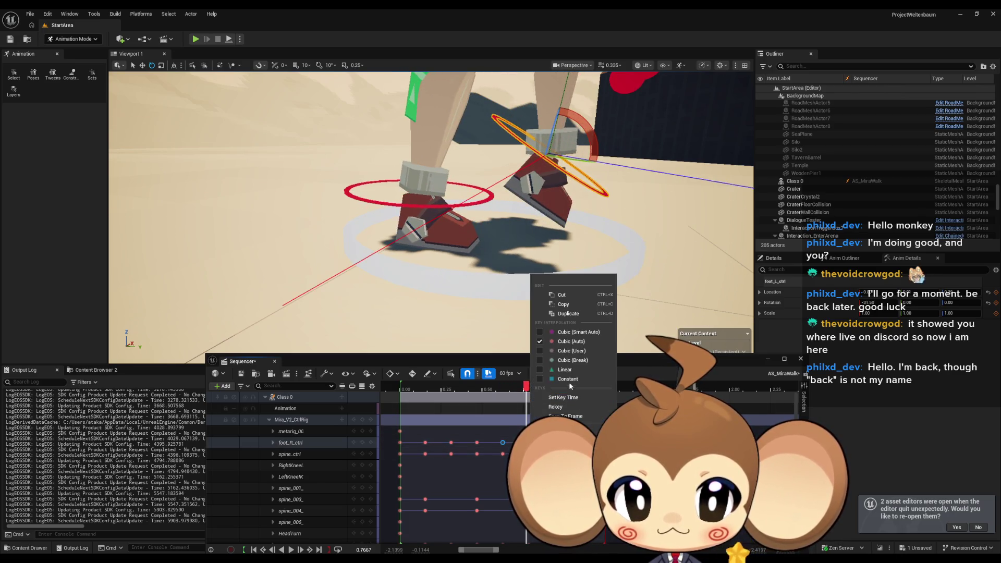
left_click(565, 370)
left_click(291, 550)
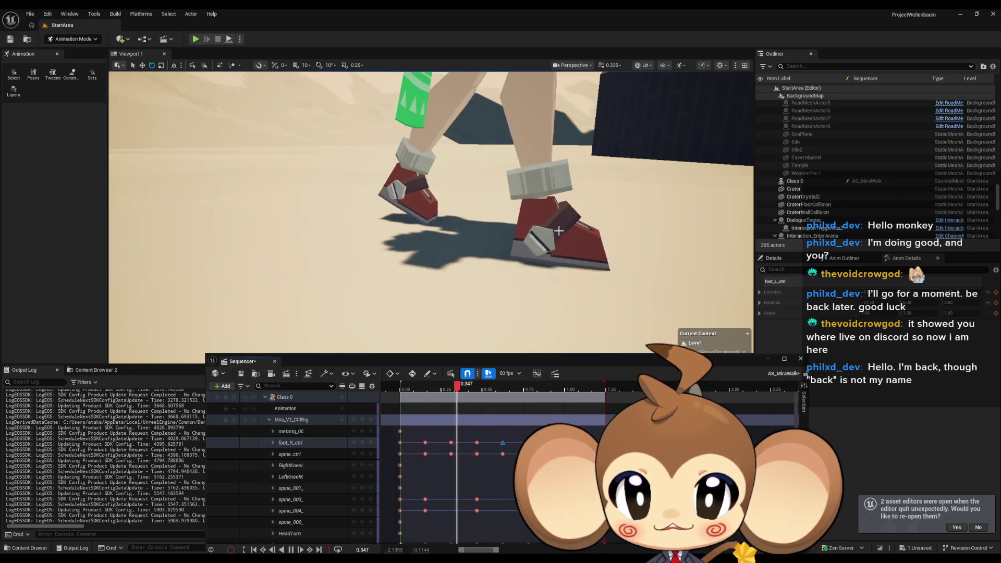
scroll(571, 248, "down", 5)
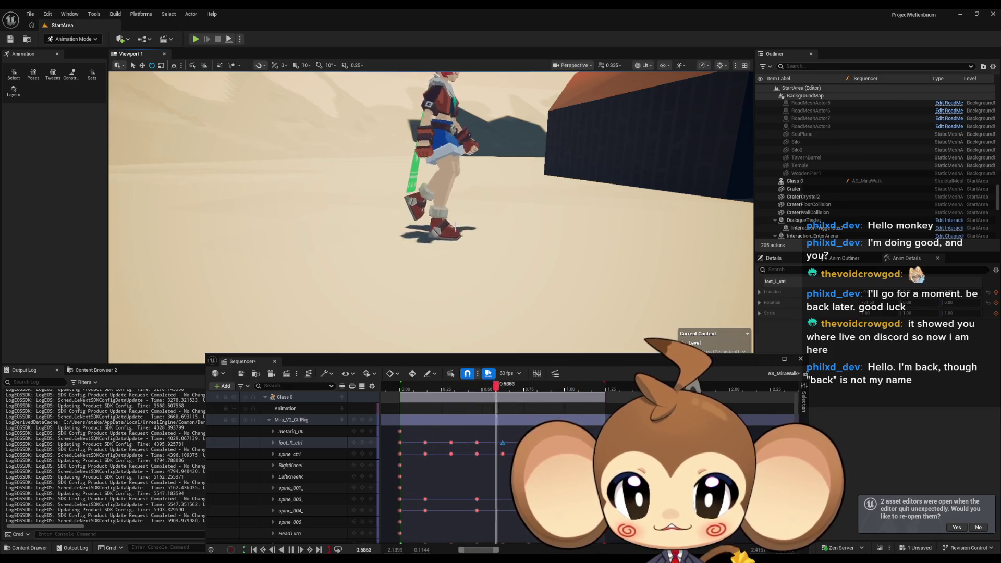
scroll(451, 217, "up", 5)
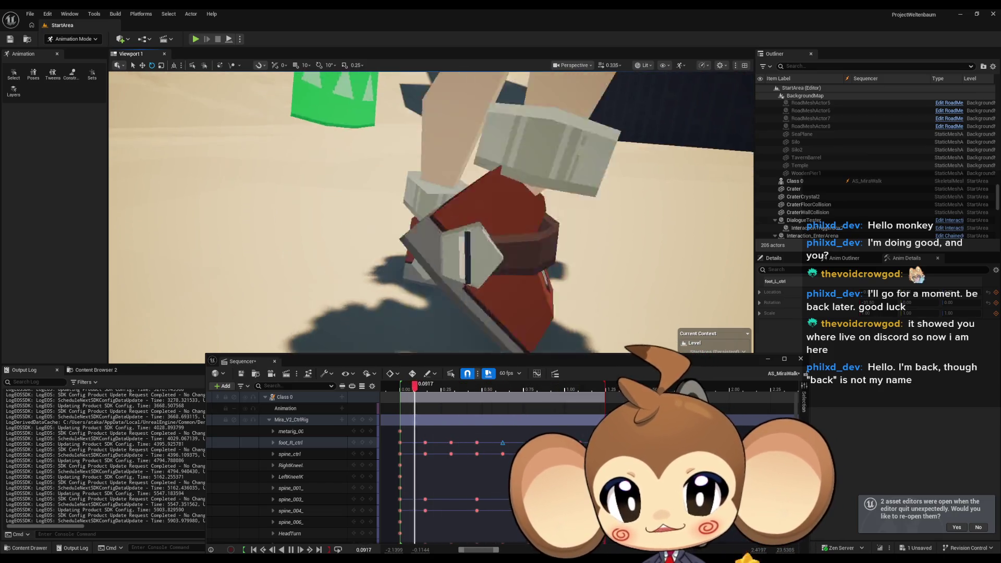
scroll(453, 219, "down", 2)
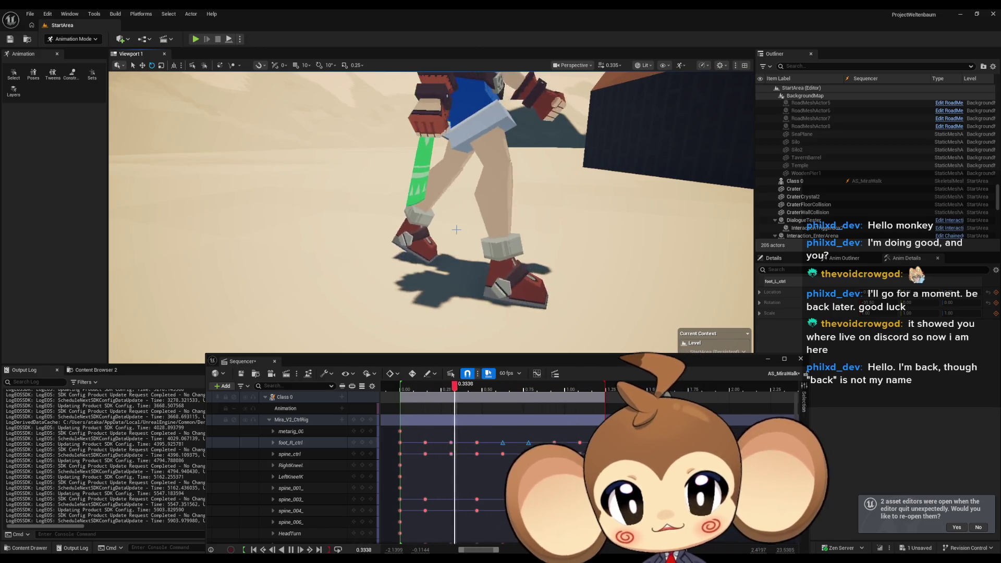
left_click_drag(457, 229, 449, 252)
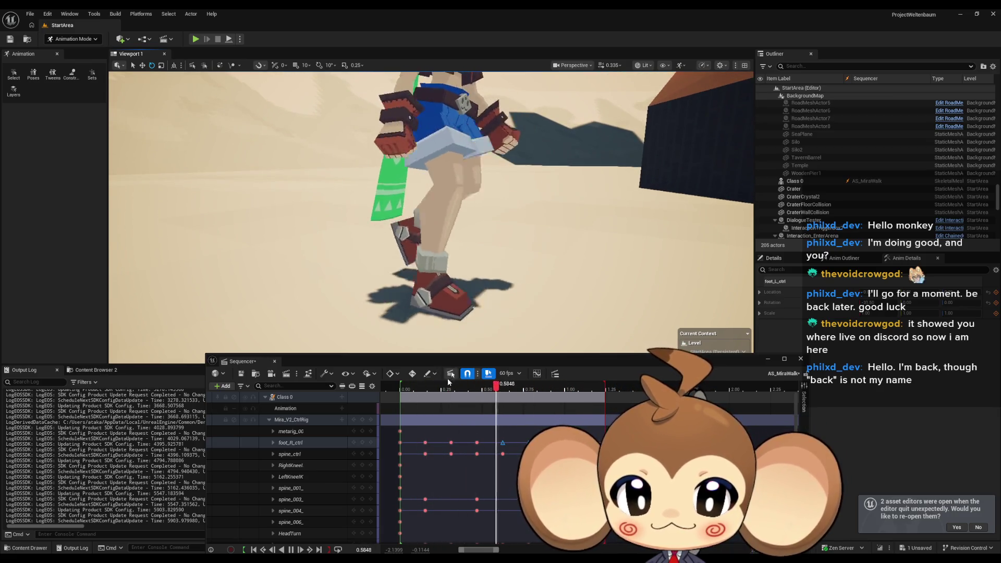
left_click(422, 387)
mouse_move(422, 386)
left_mouse_down()
mouse_move(393, 386)
mouse_move(411, 389)
left_mouse_up()
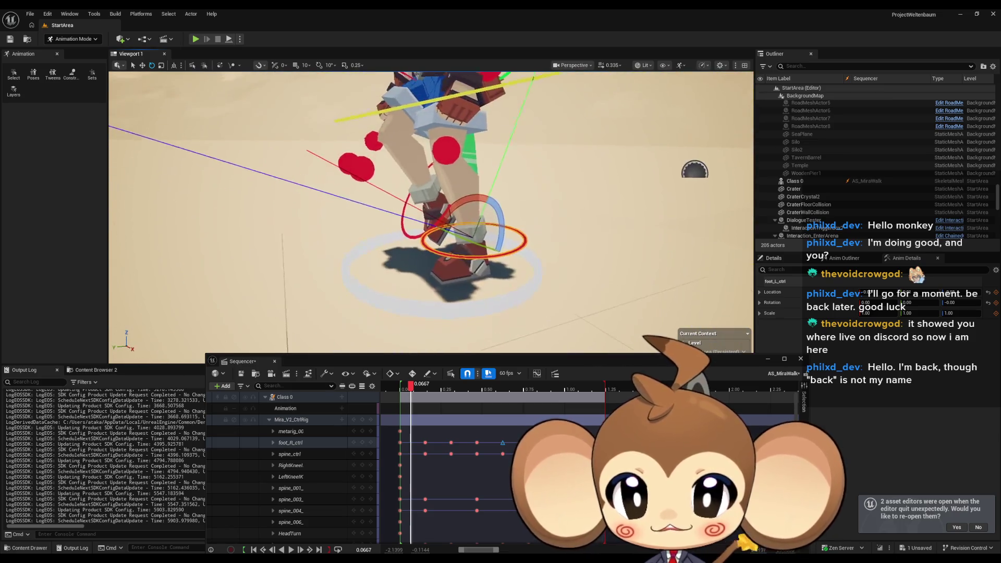
key("space")
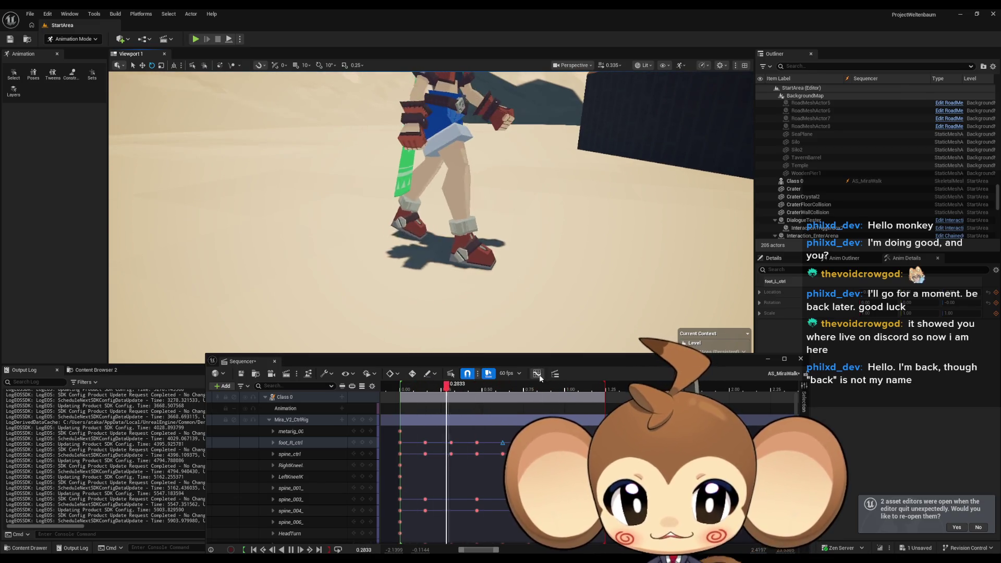
Open the Sequencer Curve Editor and display the foot_R_ctrl curves
left_click(537, 373)
mouse_move(593, 370)
left_mouse_down()
mouse_move(592, 348)
mouse_move(412, 281)
mouse_move(445, 315)
left_mouse_up()
scroll(313, 373, "up", 3)
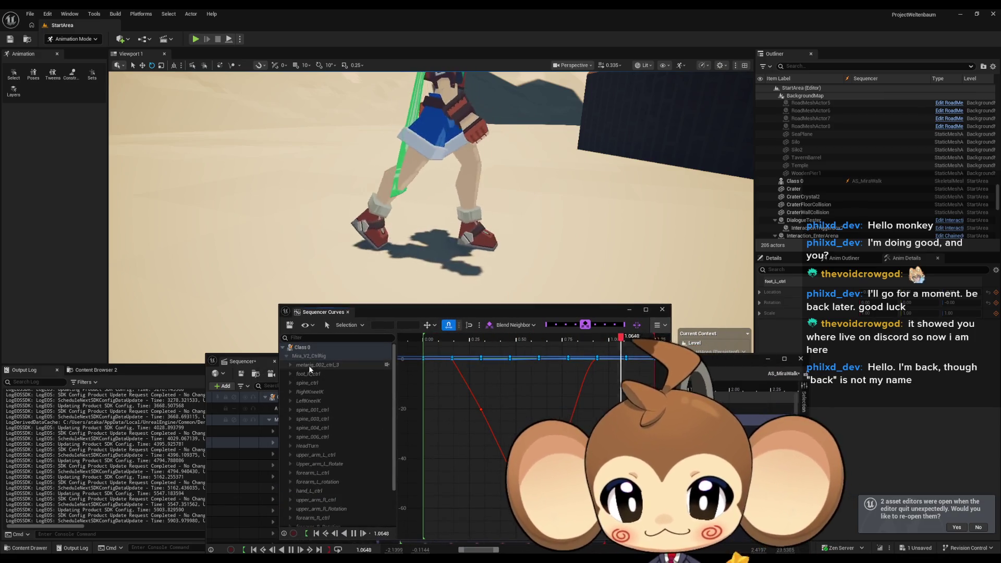
left_click(323, 372)
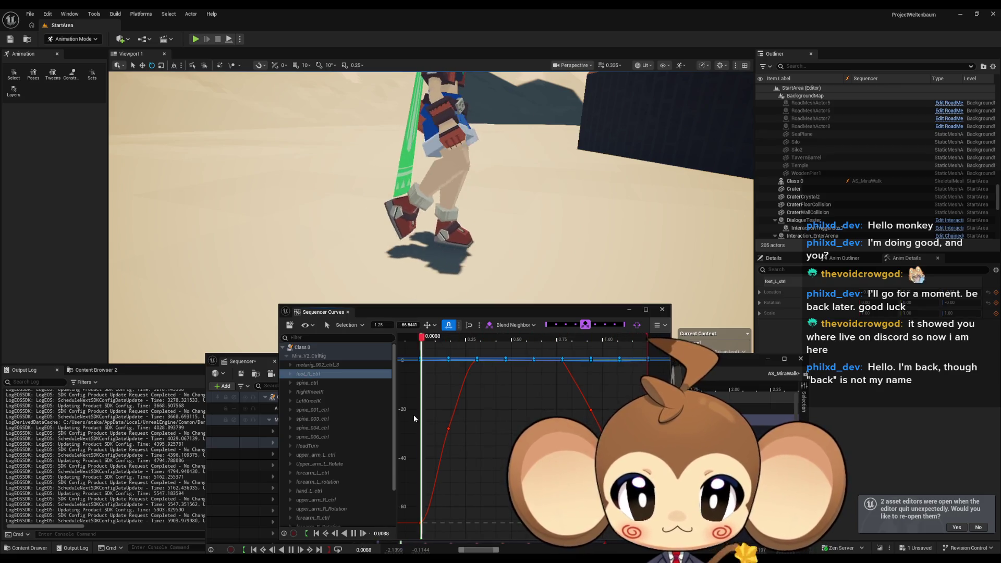
Box-select the foot_R_ctrl curve keys, make them Linear, then stop playback and move the editor aside
left_click_drag(414, 416, 476, 537)
right_click(449, 430)
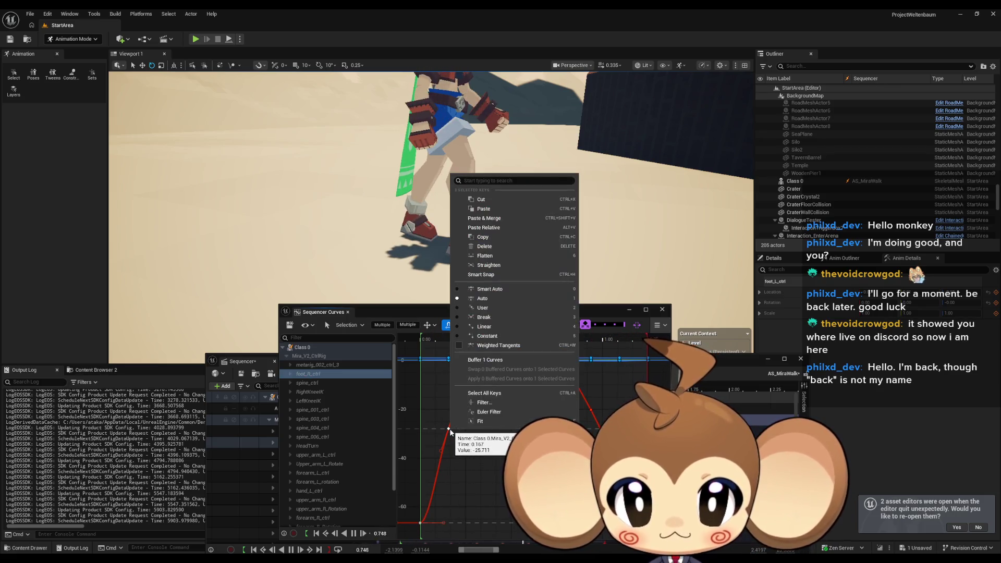
left_click(508, 327)
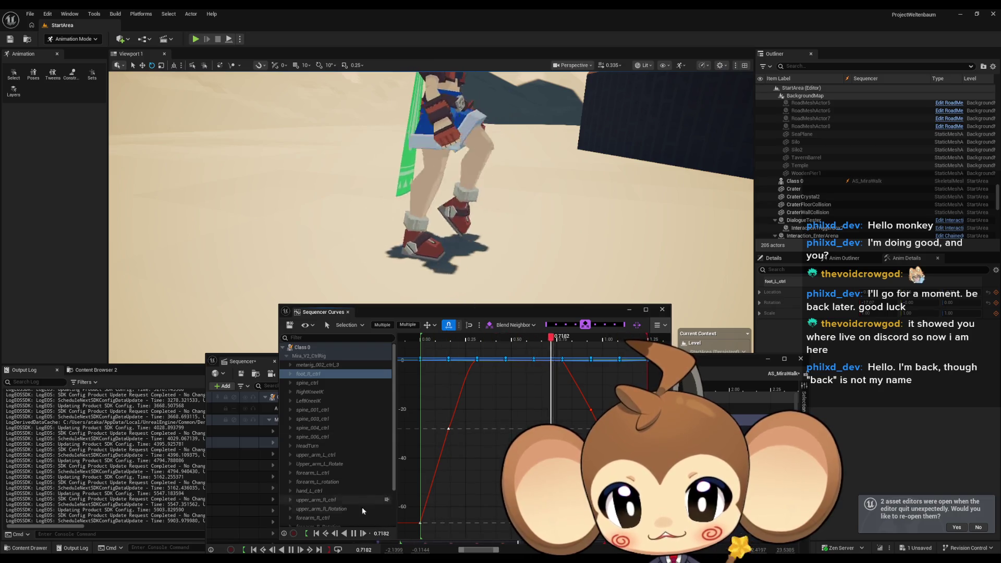
left_click(354, 534)
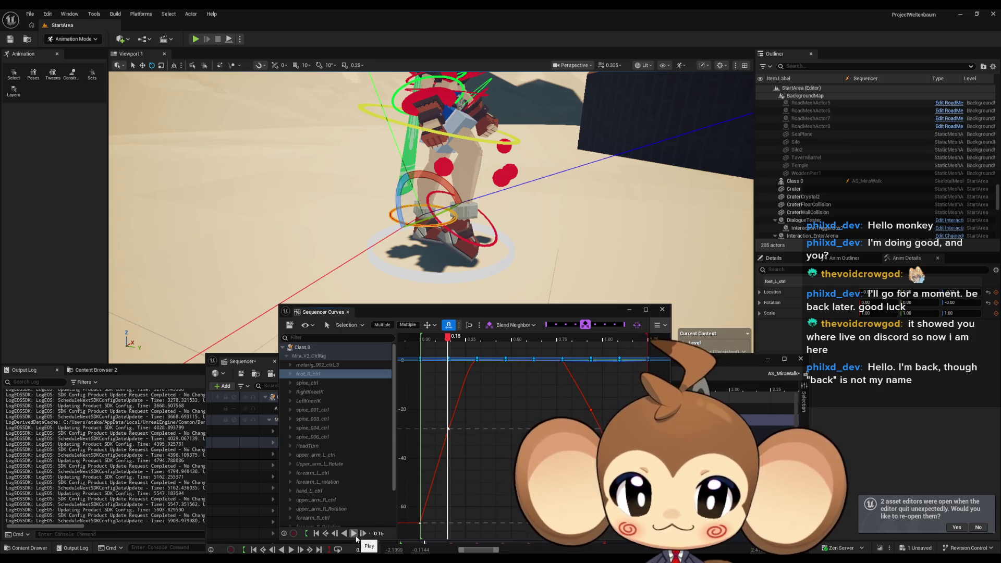
mouse_move(448, 337)
left_mouse_down()
mouse_move(415, 337)
mouse_move(447, 338)
mouse_move(424, 339)
left_mouse_up()
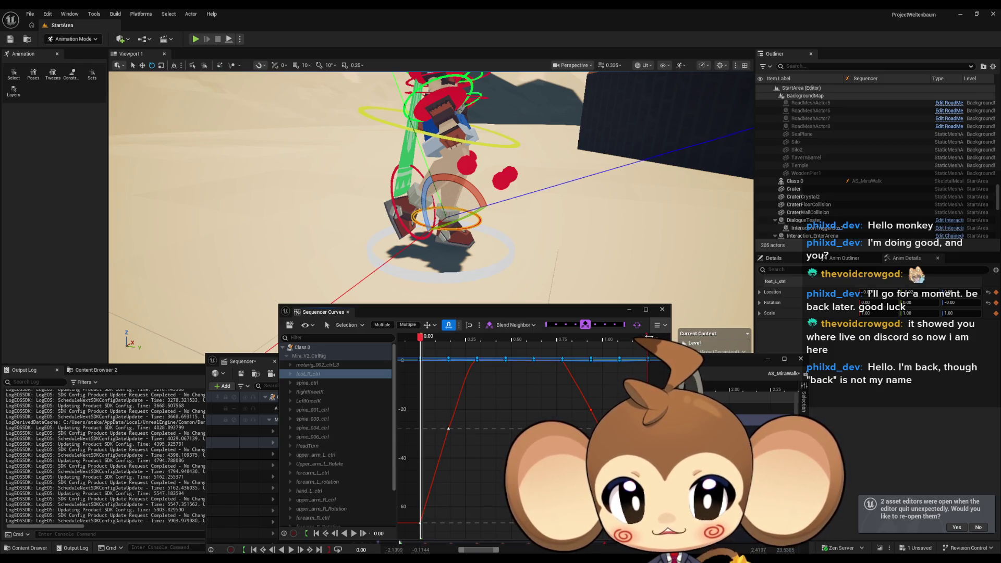
left_click_drag(546, 312, 258, 152)
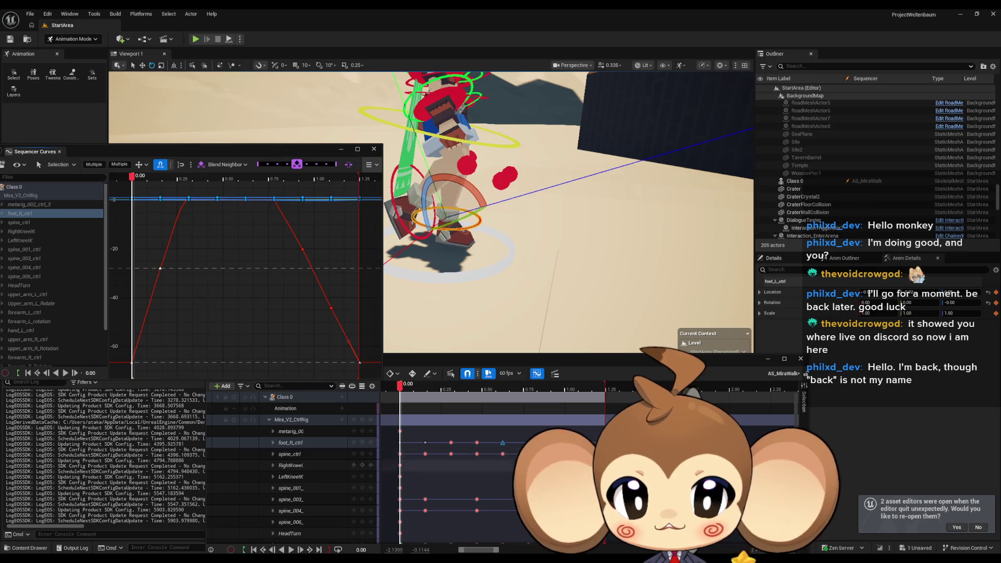
Bring the Sequencer forward and scrub the playhead from the range start toward 1.25
left_click(406, 512)
key("Up")
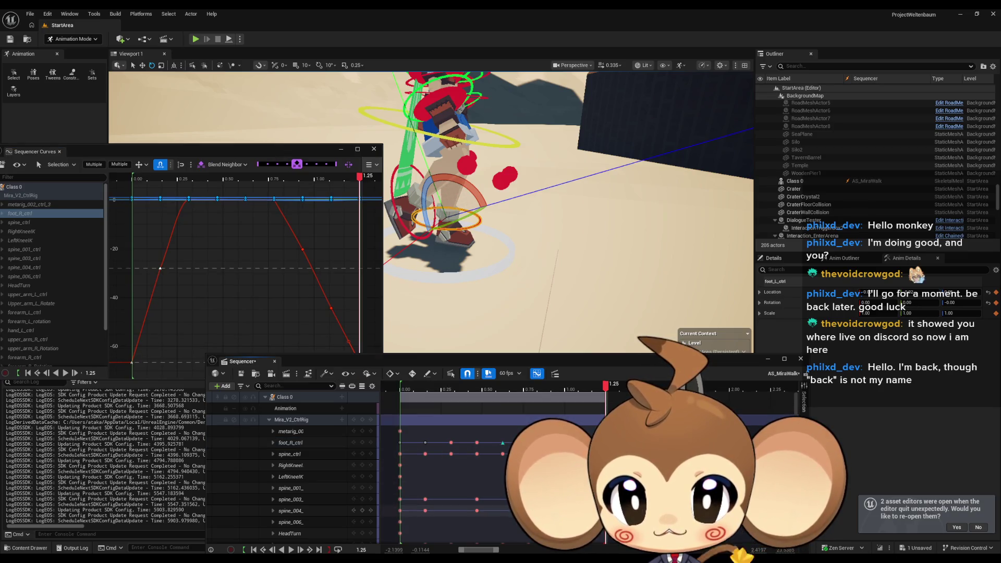
left_click(399, 510)
key("Up")
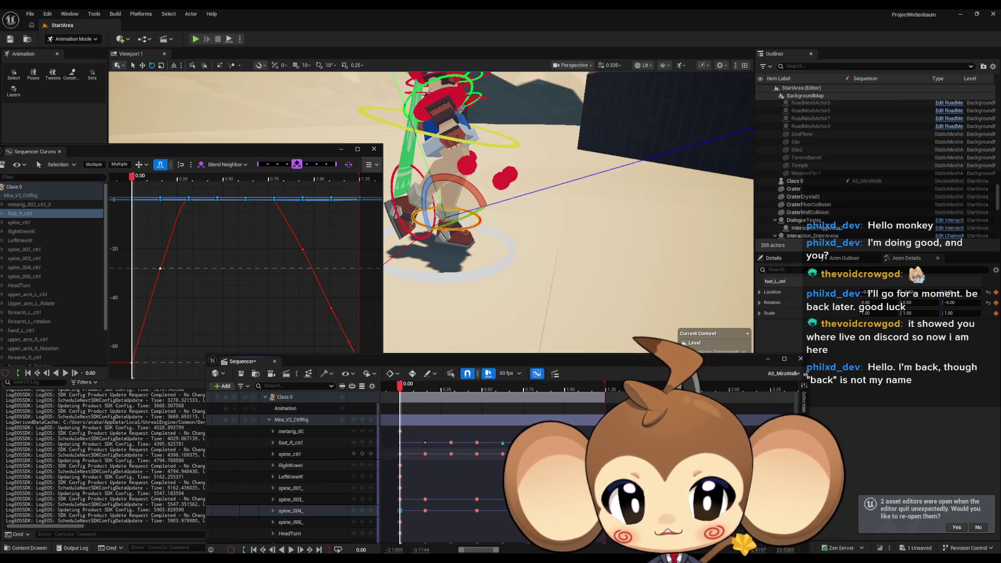
left_click(580, 389)
left_click_drag(580, 391, 611, 392)
Return to the cycle start on the spine_003 key, then play and scrub through the walk
left_click(400, 499)
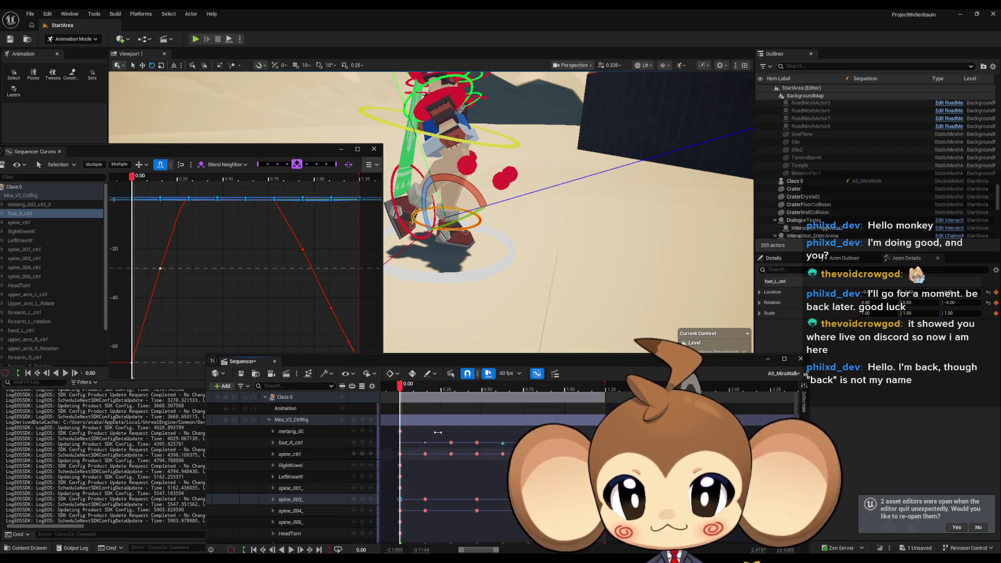
left_click(411, 390)
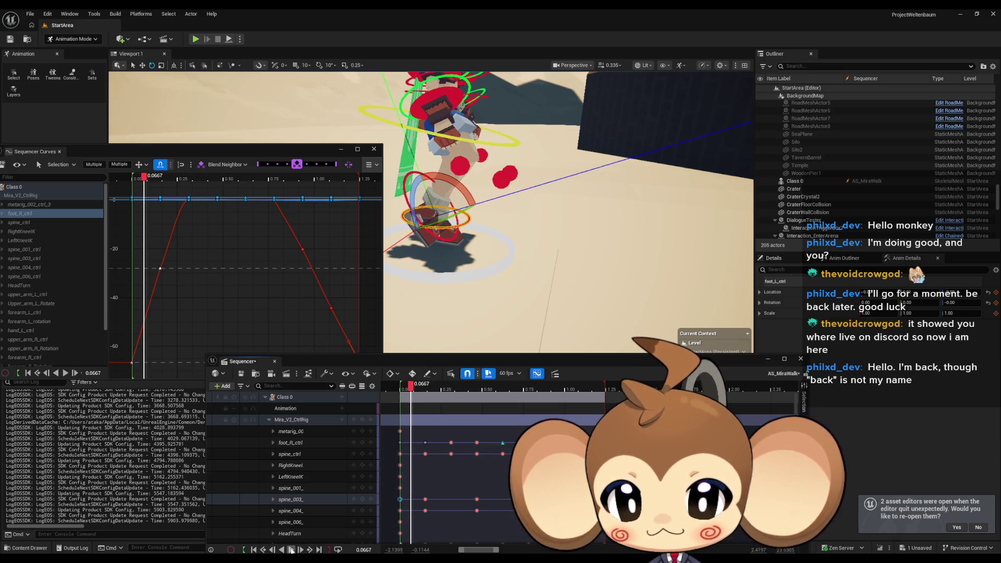
left_click(291, 549)
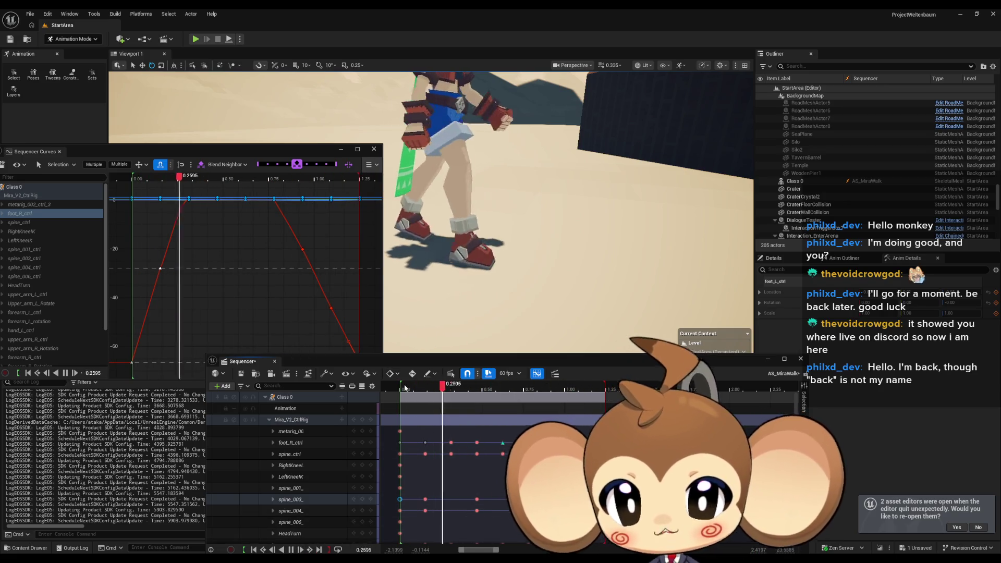
mouse_move(404, 388)
left_mouse_down()
mouse_move(470, 378)
mouse_move(618, 383)
mouse_move(387, 379)
mouse_move(404, 377)
left_mouse_up()
scroll(45, 313, "down", 3)
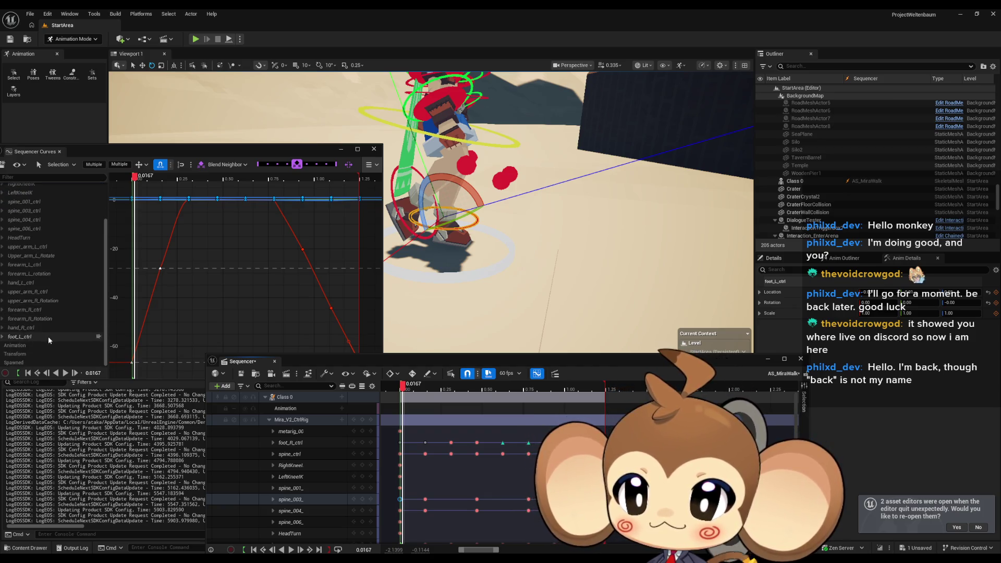
Give the foot_R_ctrl curve's last key and low dip keys flat user tangents
left_click(47, 336)
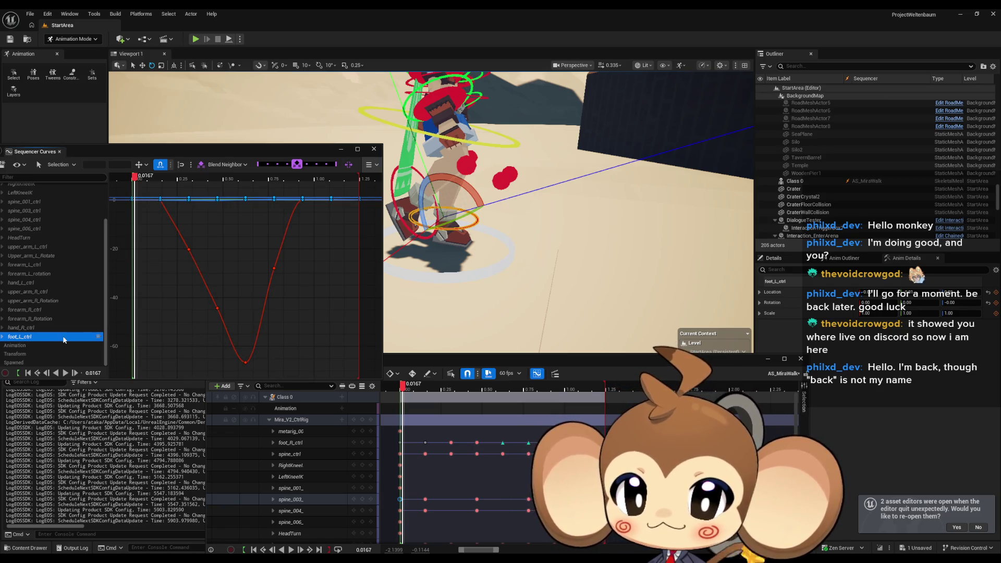
scroll(58, 334, "up", 3)
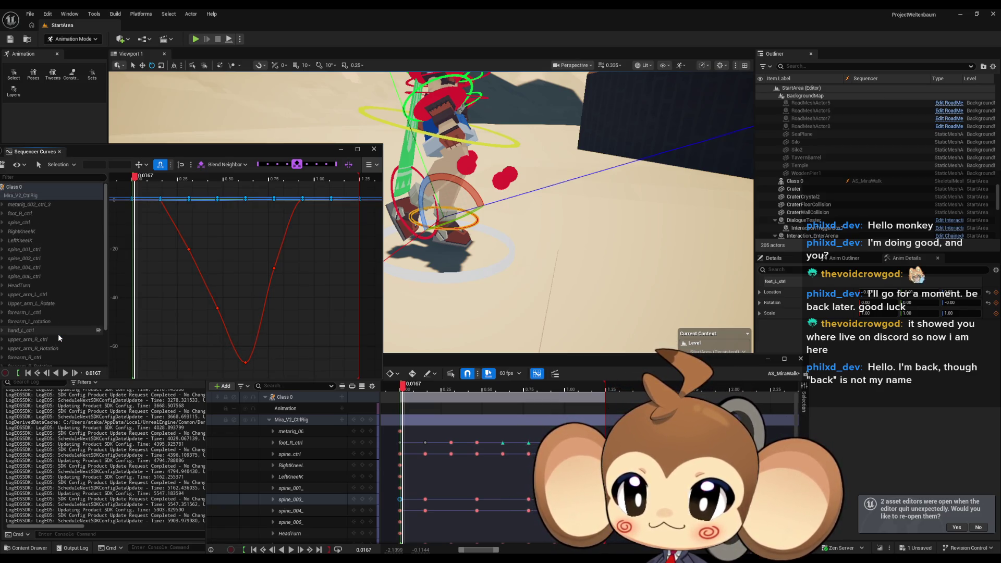
left_click(38, 215)
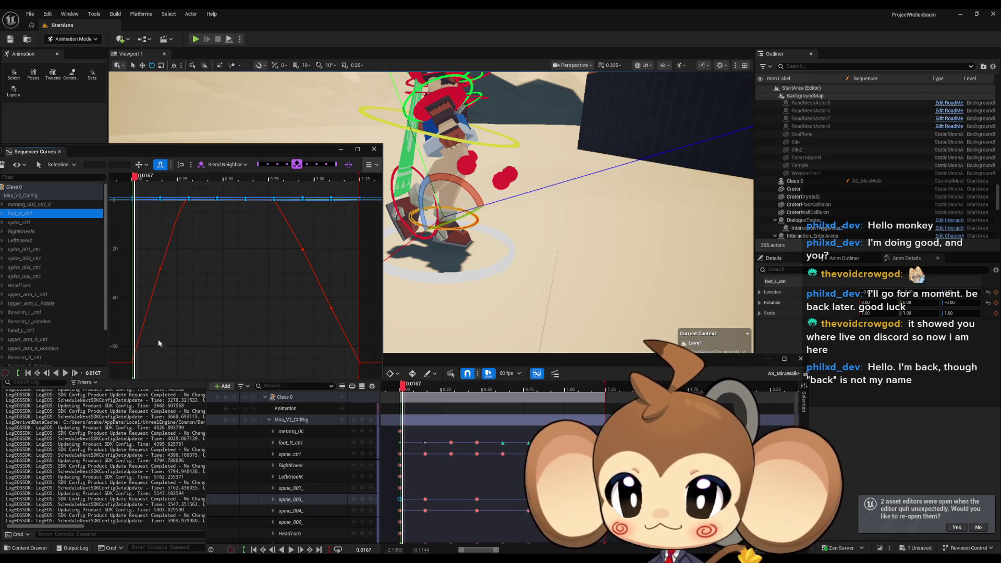
left_click_drag(342, 354, 373, 373)
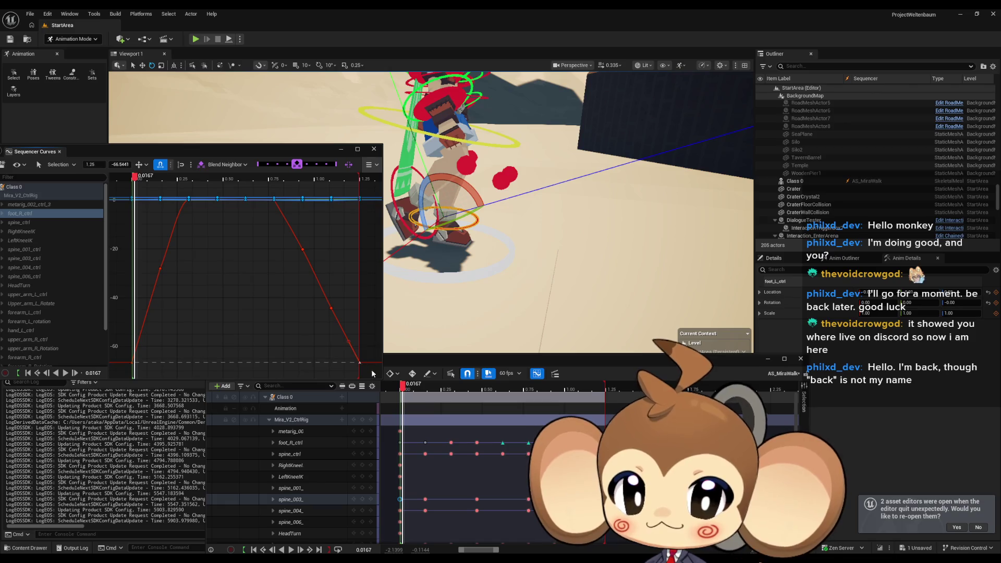
left_click_drag(172, 257, 130, 373)
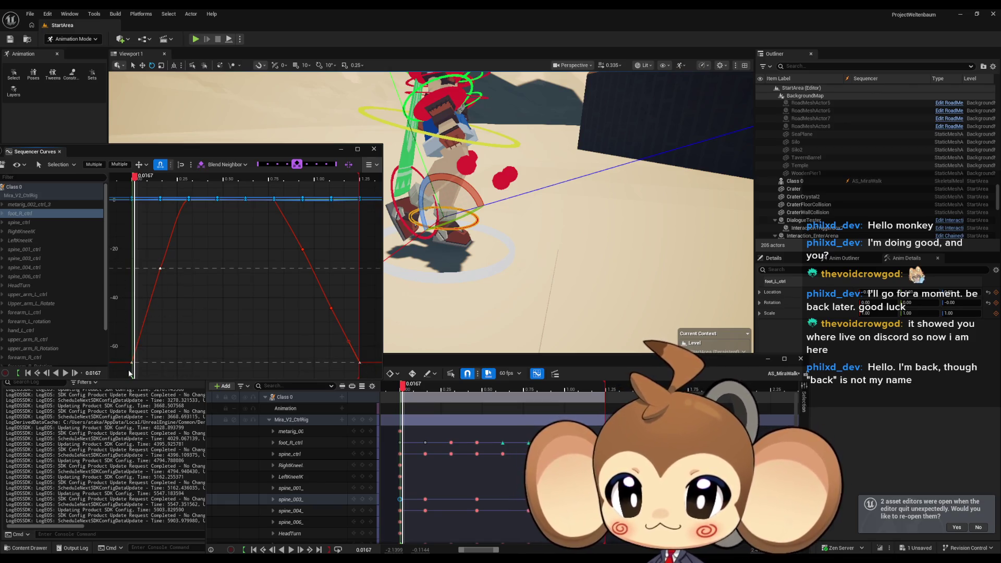
right_click(160, 271)
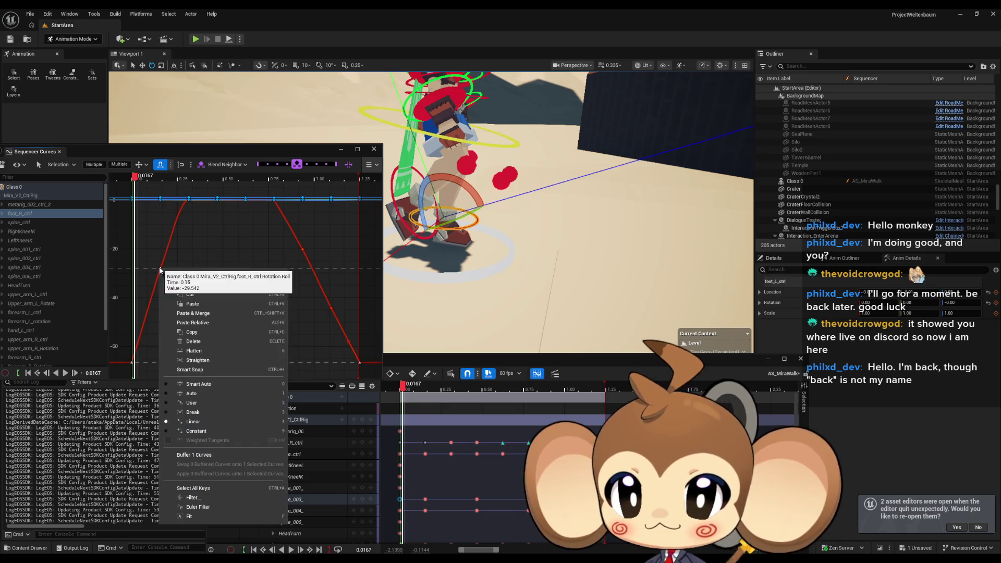
left_click(196, 403)
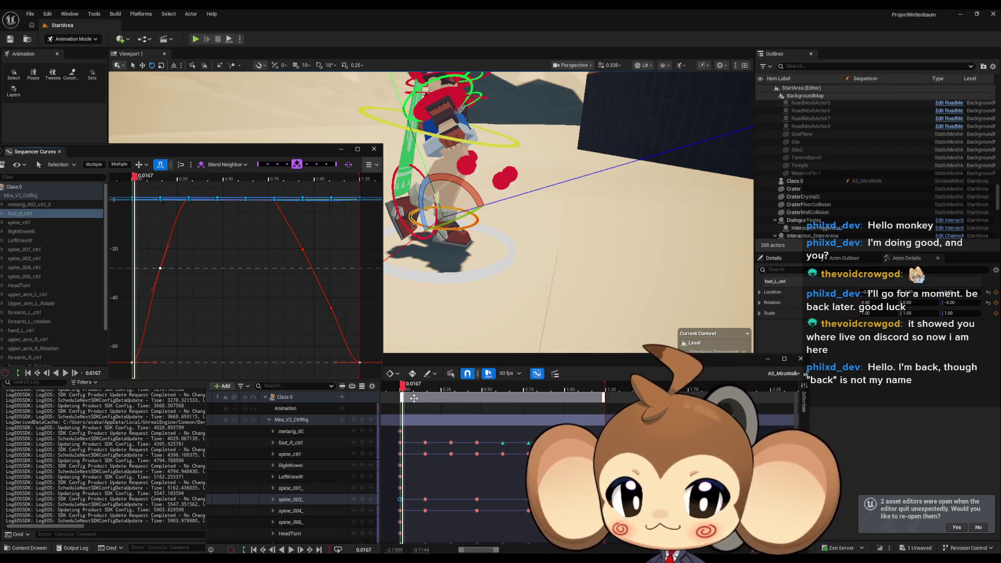
Scrub and loop-play the walk cycle to preview the smoothed right foot
left_click_drag(402, 386, 592, 386)
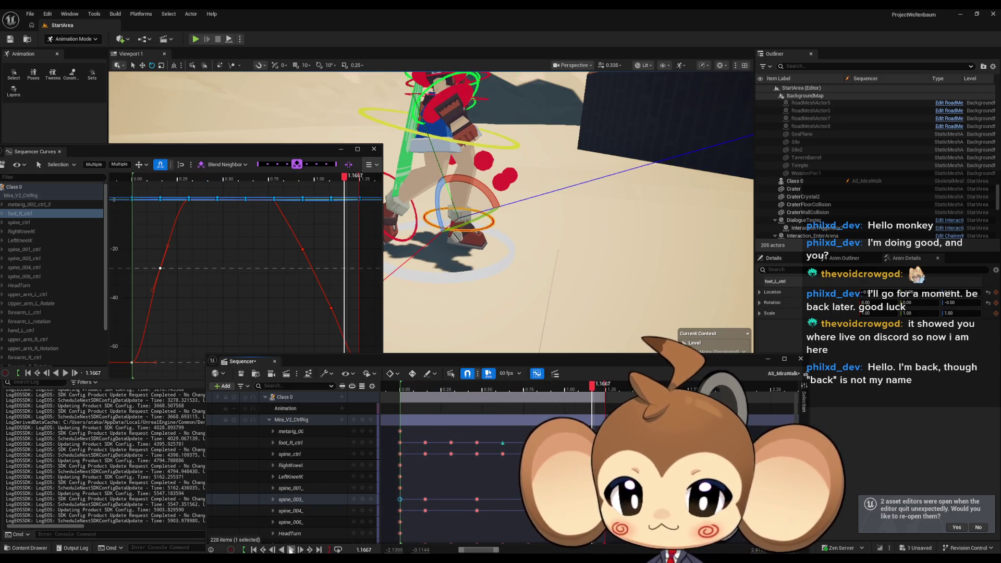
left_click(291, 550)
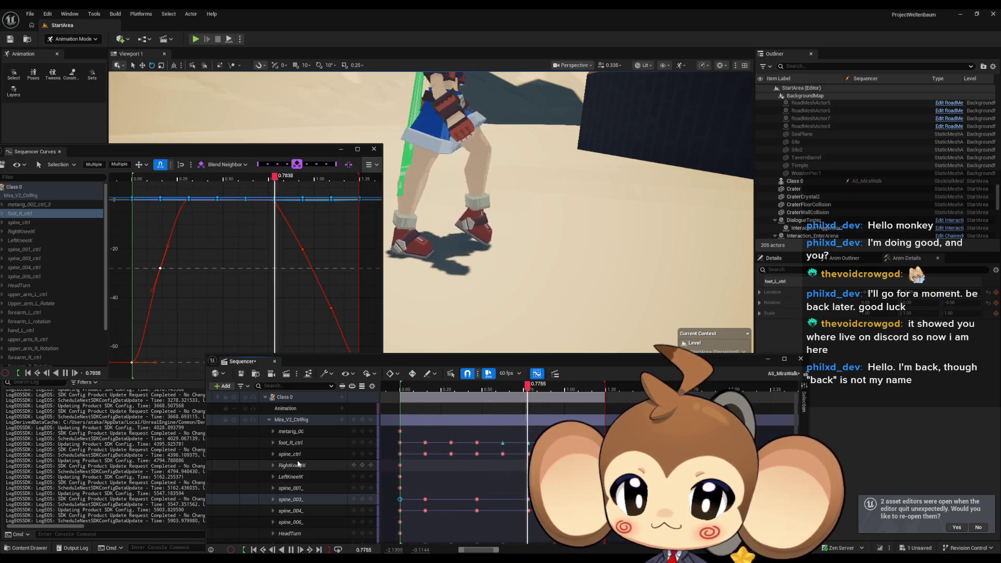
left_click(302, 444)
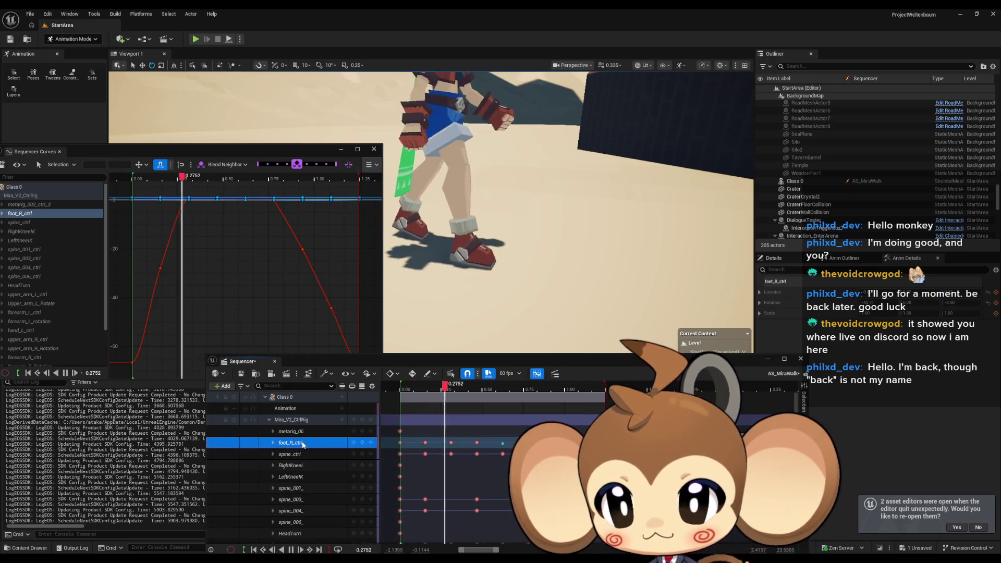
Plot foot_L_ctrl alongside foot_R_ctrl in the curve editor and zoom to compare their opposite phases
scroll(303, 445, "down", 5)
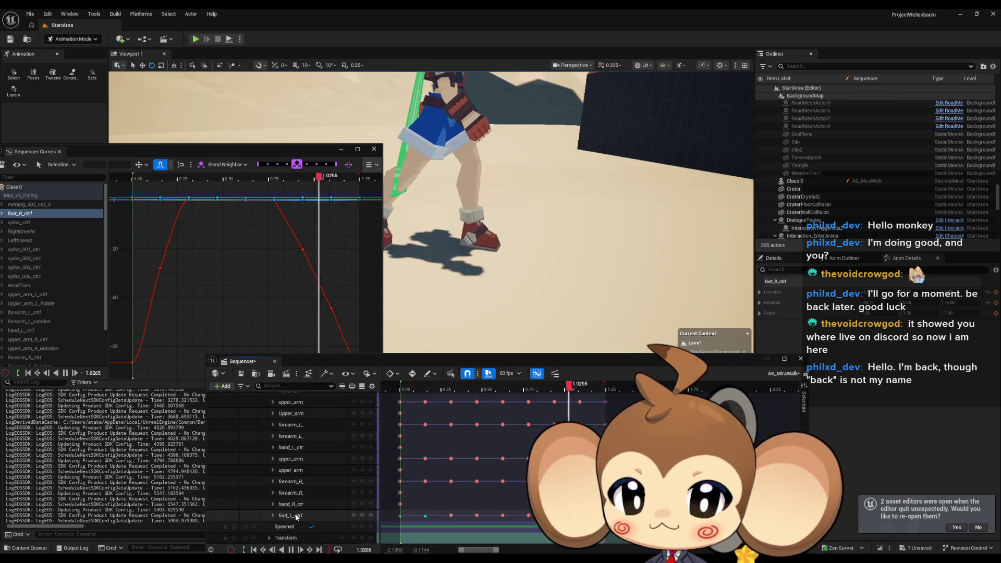
left_click(296, 517, "ctrl")
left_click_drag(324, 365, 321, 429)
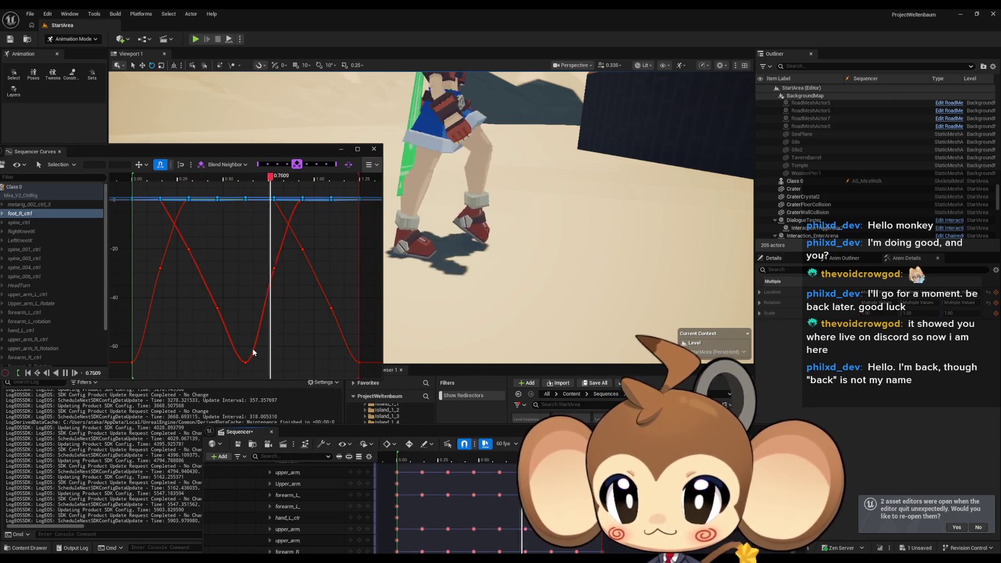
scroll(275, 350, "down", 2)
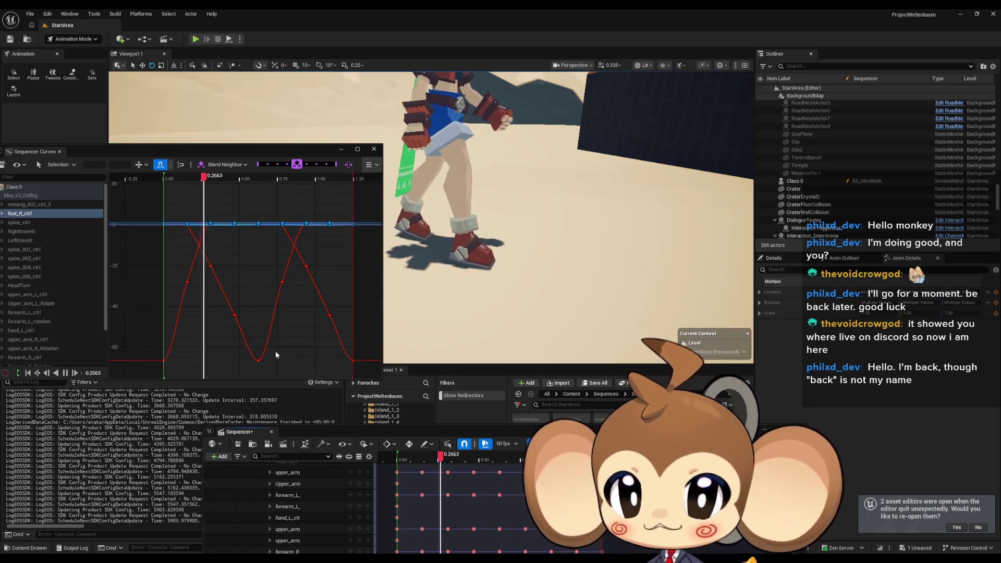
scroll(276, 355, "up", 1)
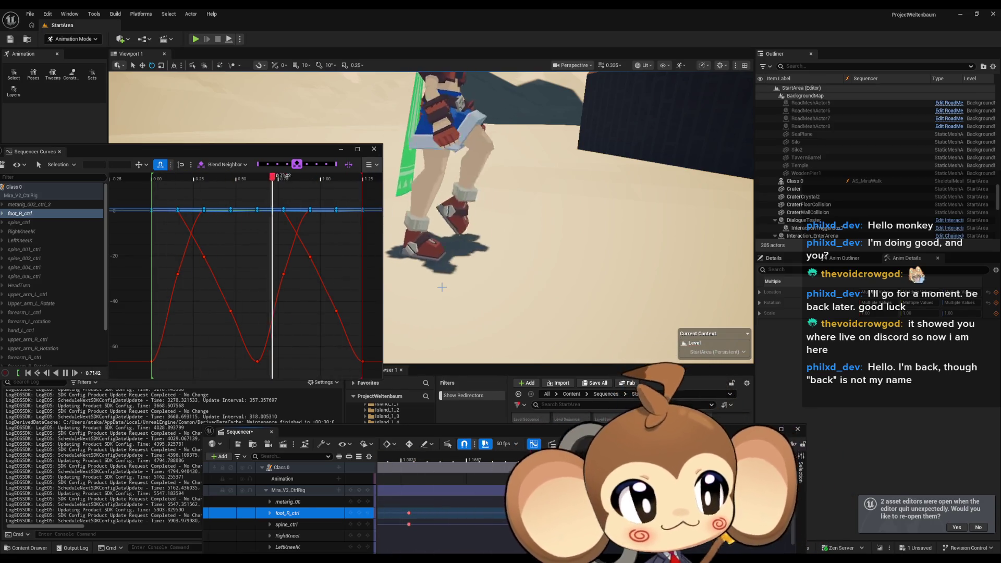
Close the curve editor, view the character from a three-quarter angle, and save AS_MiraWalk
left_click(373, 149)
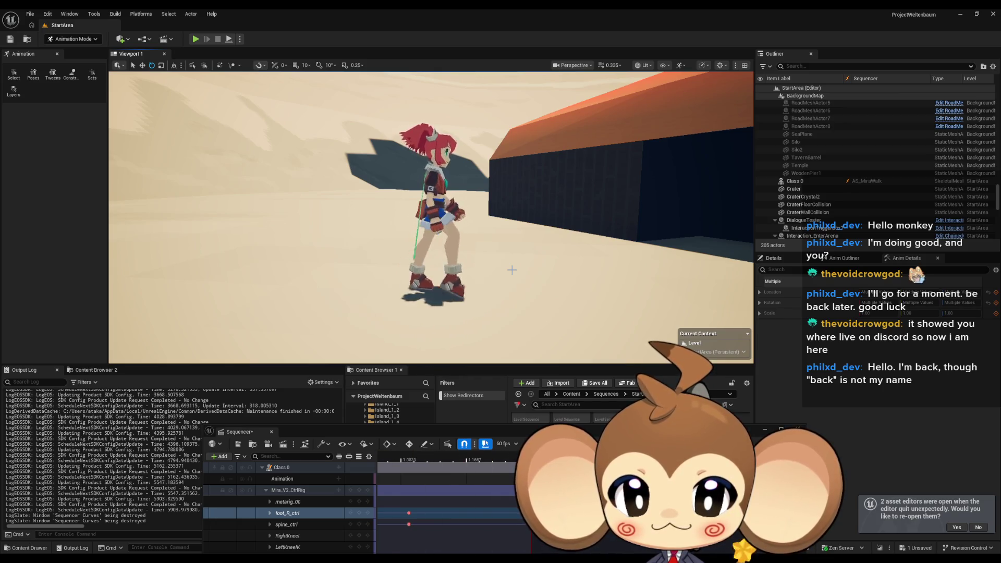
left_click_drag(512, 270, 433, 270)
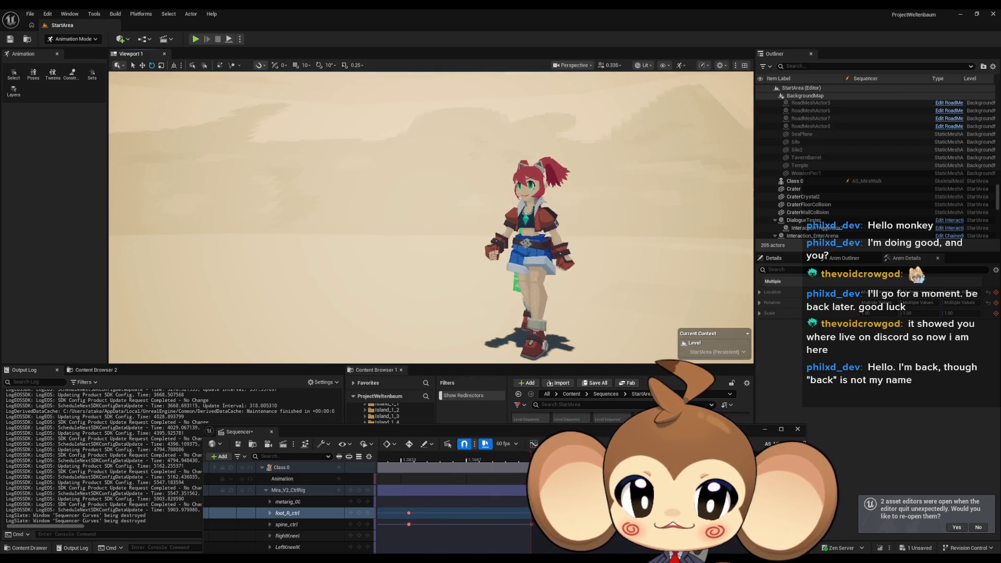
mouse_move(511, 269)
left_mouse_down()
mouse_move(552, 270)
mouse_move(512, 269)
left_mouse_up()
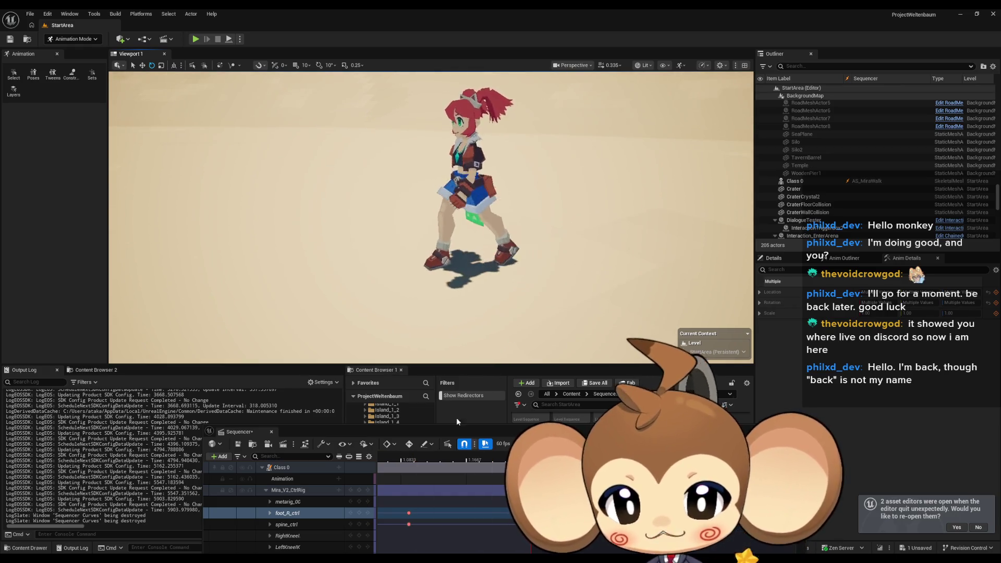
left_click(237, 445)
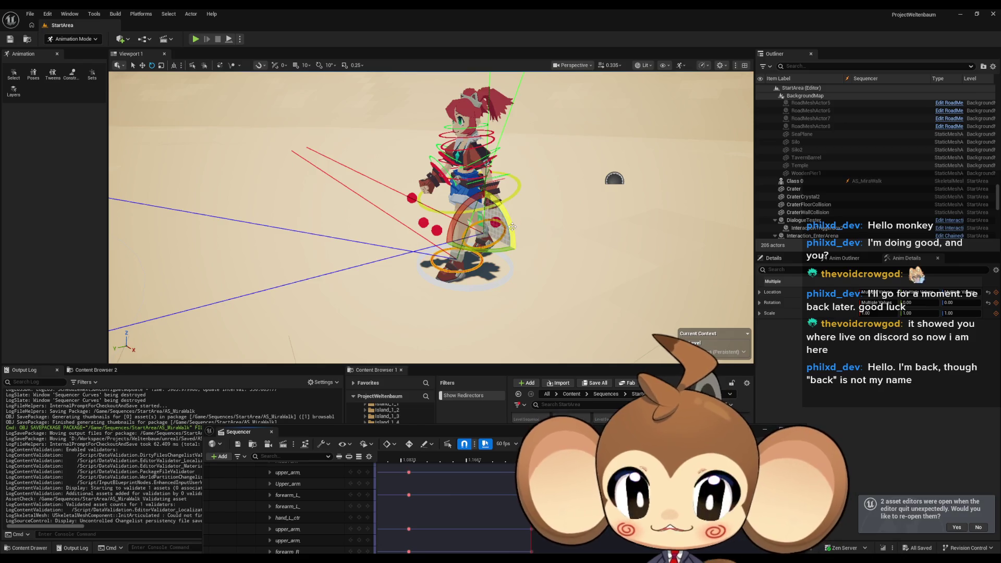
Fly the camera from the character toward the buildings across the sand at camera speed 1.9
mouse_move(516, 227)
left_mouse_down()
mouse_move(407, 192)
mouse_move(448, 191)
mouse_move(407, 194)
mouse_move(423, 209)
mouse_move(523, 231)
left_mouse_up()
scroll(418, 192, "up", 5)
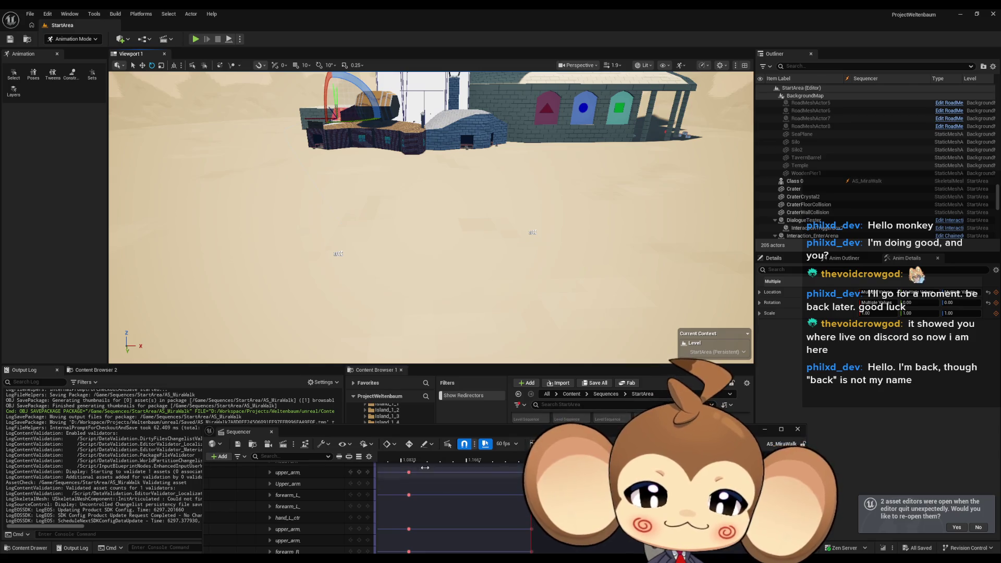
left_click_drag(451, 432, 303, 333)
Exit Animation Mode by closing AS_MiraWalk, then open Mira_NoticeArtefact from the Content Browser
left_click(650, 329)
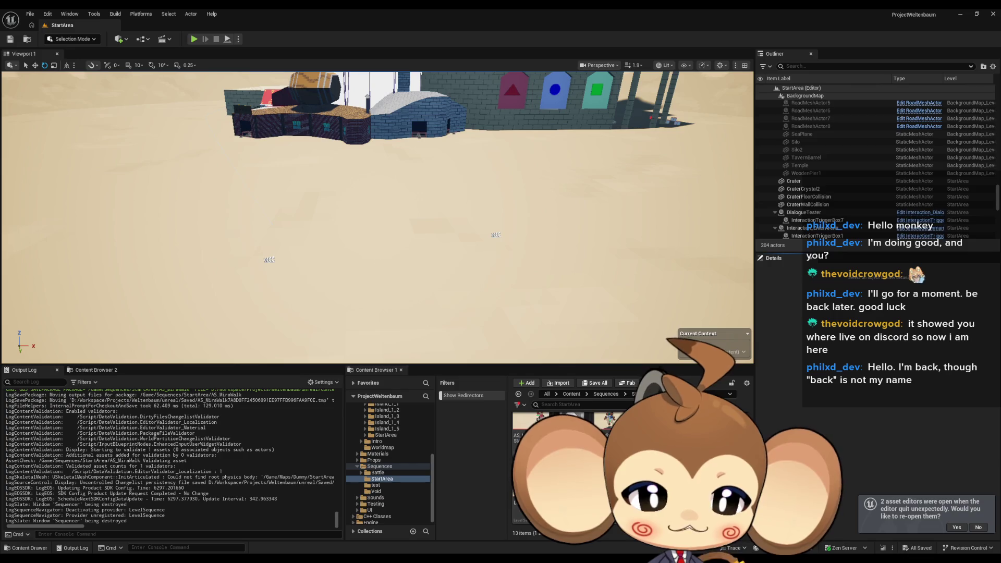
key("Return")
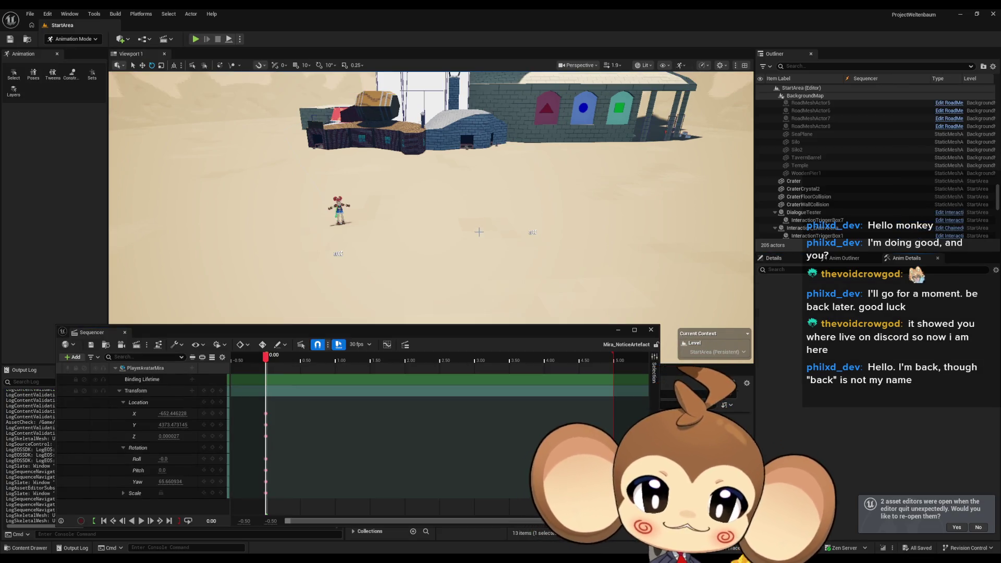